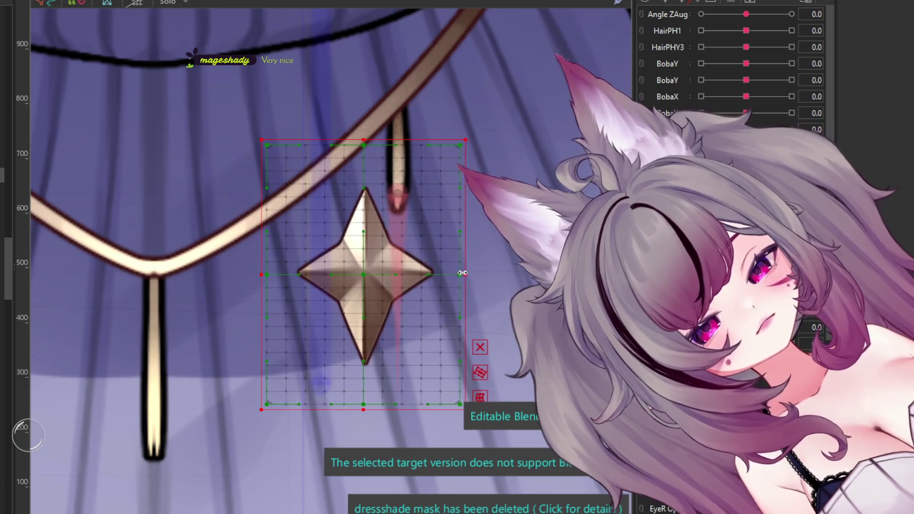
Step: Centre the star's warp deformer over the pendant and fit its width snugly around the star
left_click_drag(362, 276, 402, 276)
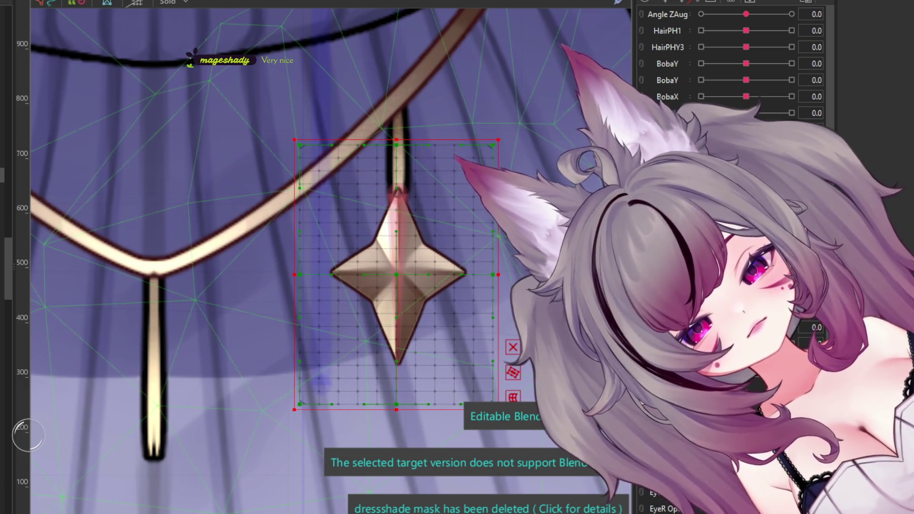
left_click_drag(498, 275, 530, 275)
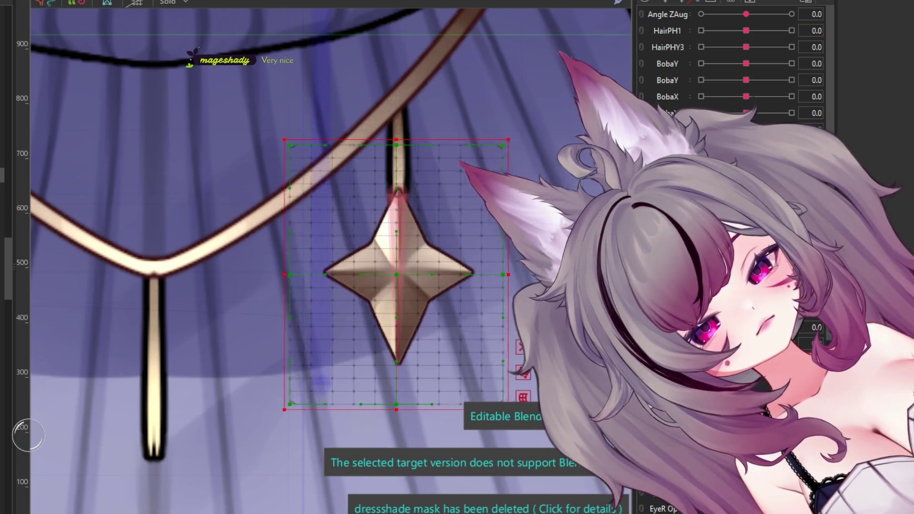
left_click_drag(509, 274, 493, 275)
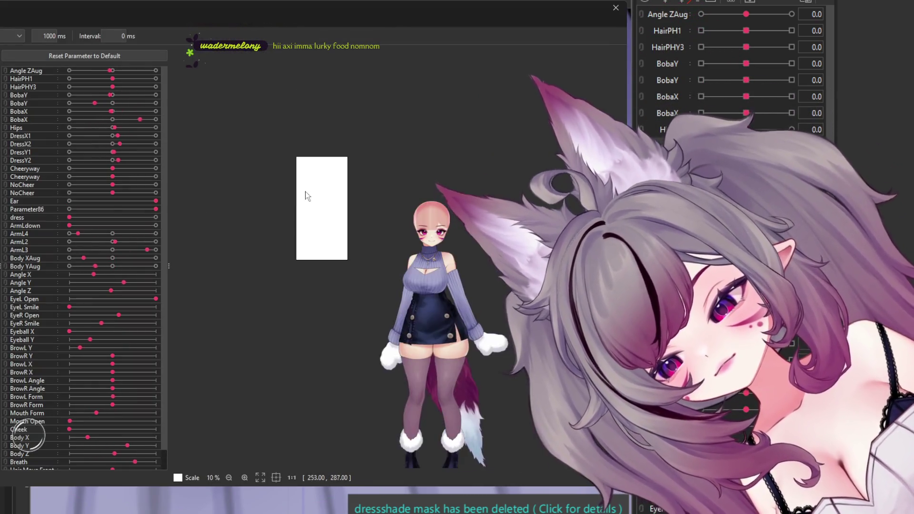
Step: Zoom in on the necklace in the random-pose preview, watch it animate, then close the preview
scroll(423, 284, "up", 4)
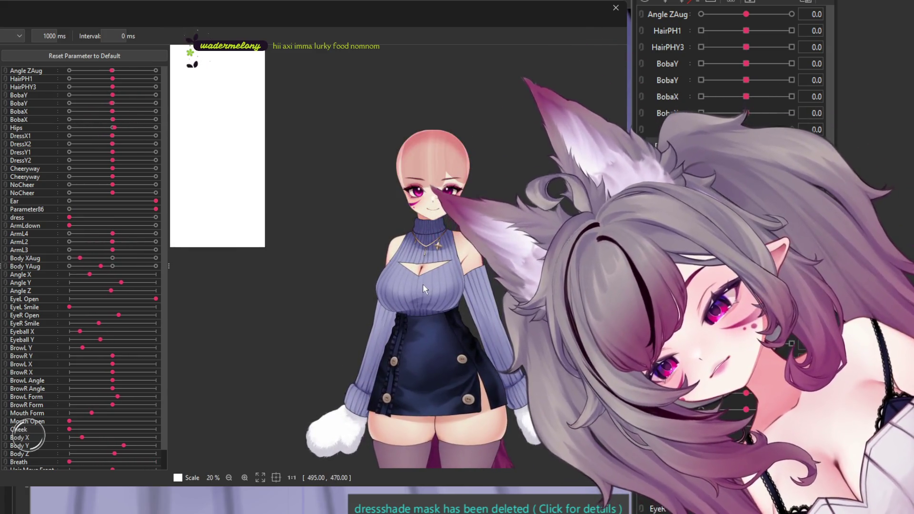
scroll(423, 284, "up", 4)
scroll(438, 262, "up", 5)
scroll(483, 152, "up", 3)
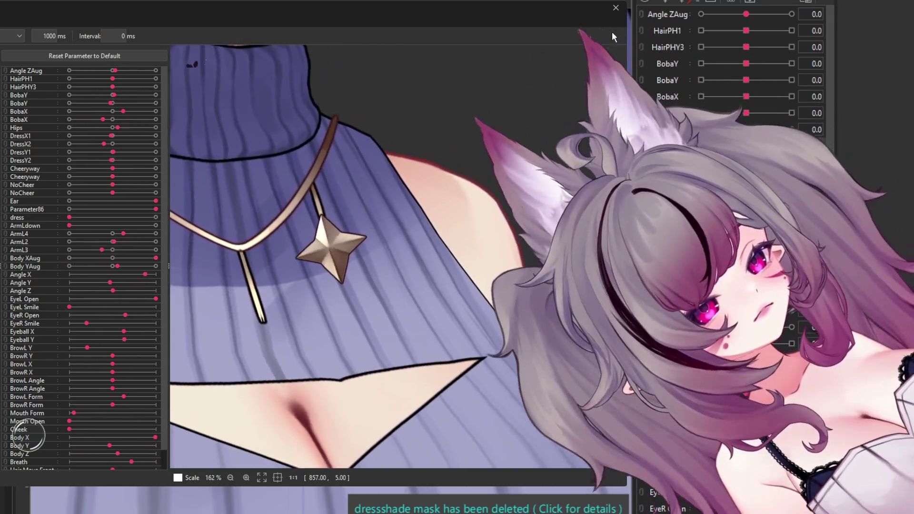
left_click(616, 8)
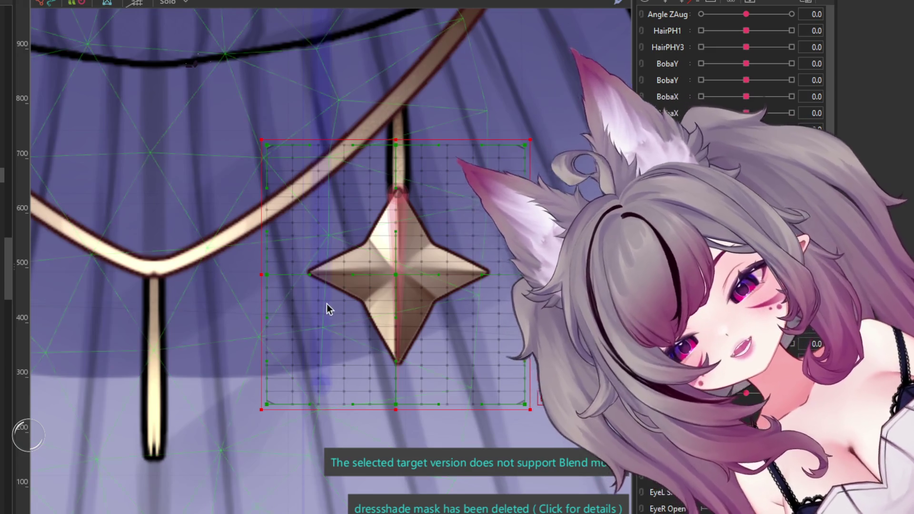
Step: Drag the star's inner mesh points into place and raise the centre point so the facets tilt upward
scroll(309, 317, "up", 2)
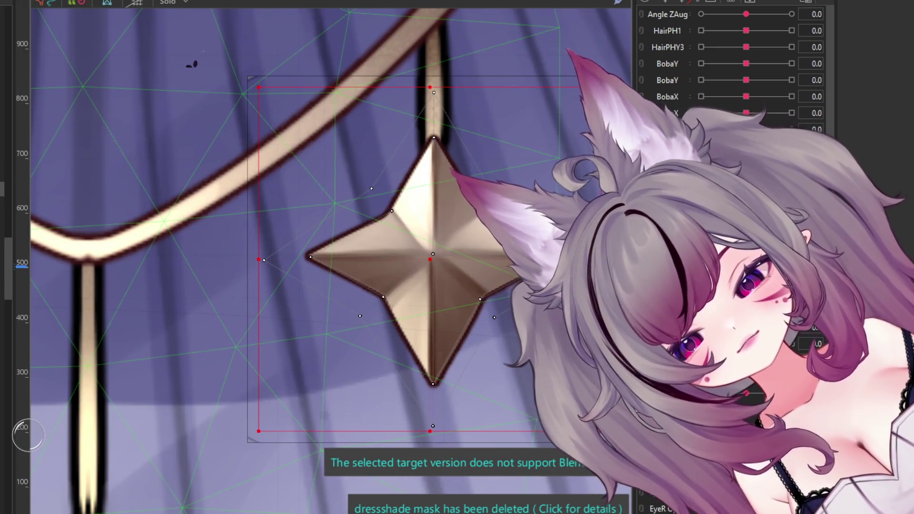
scroll(376, 167, "down", 3)
scroll(393, 174, "up", 3)
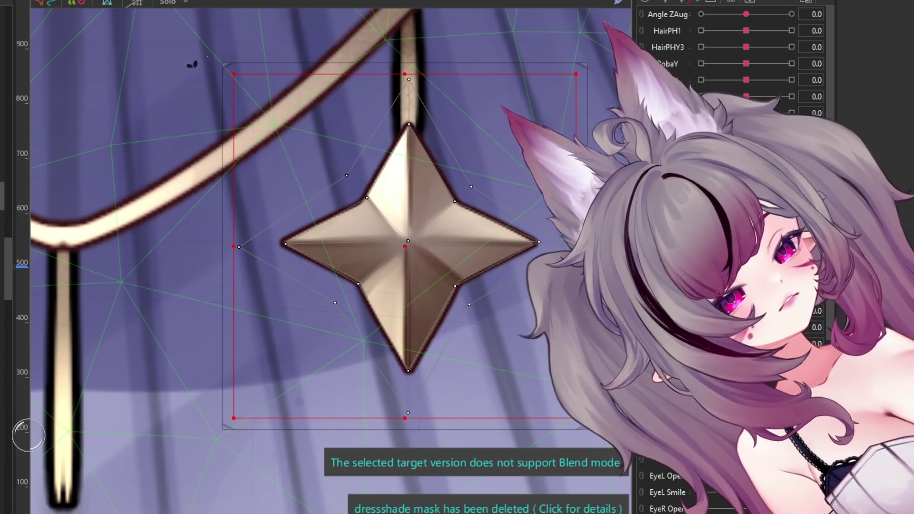
scroll(495, 240, "up", 4)
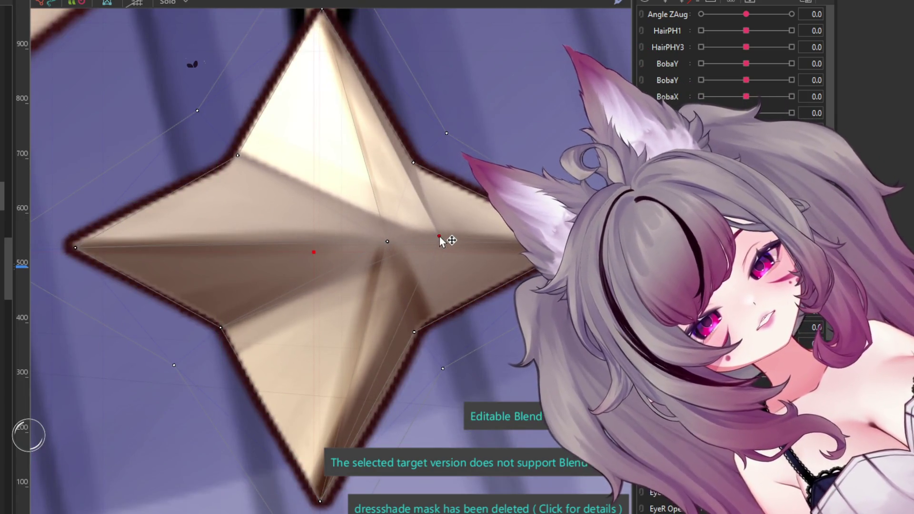
mouse_move(387, 246)
left_mouse_down()
mouse_move(443, 242)
mouse_move(277, 249)
left_mouse_up()
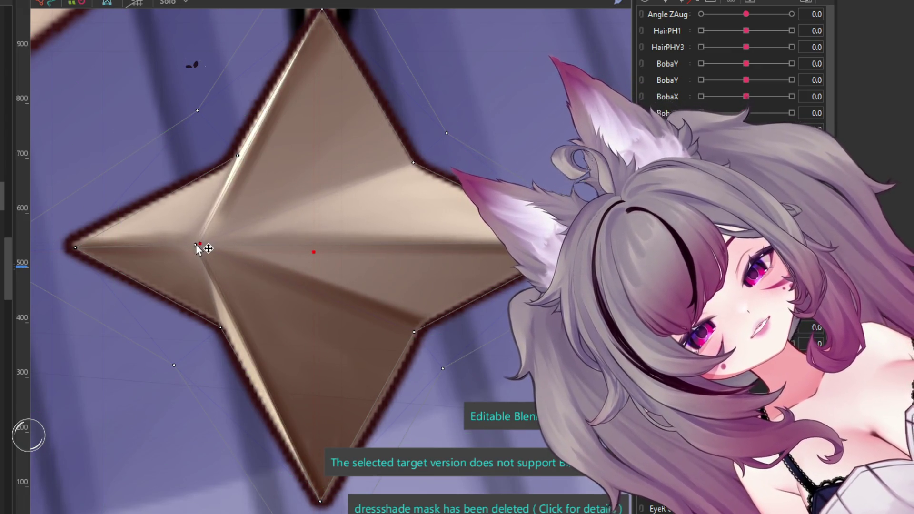
left_click_drag(195, 244, 320, 242)
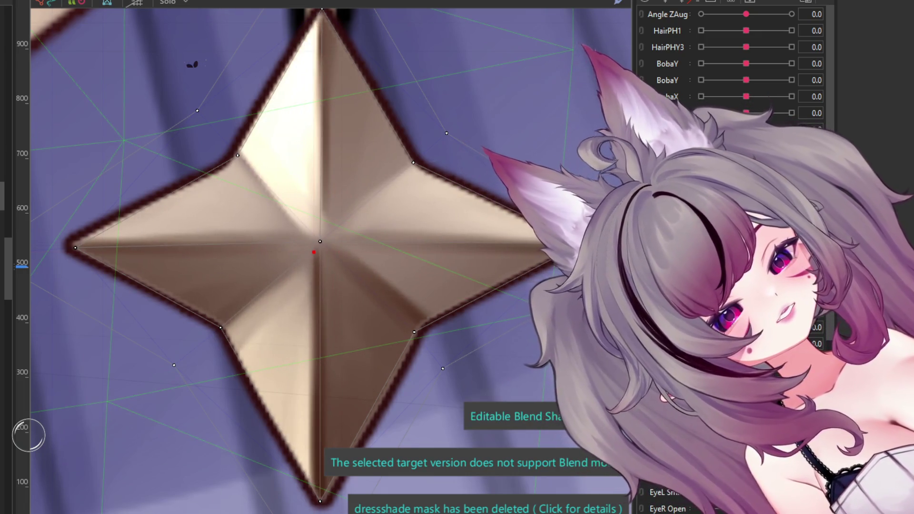
mouse_move(320, 242)
left_mouse_down()
mouse_move(323, 372)
mouse_move(323, 171)
left_mouse_up()
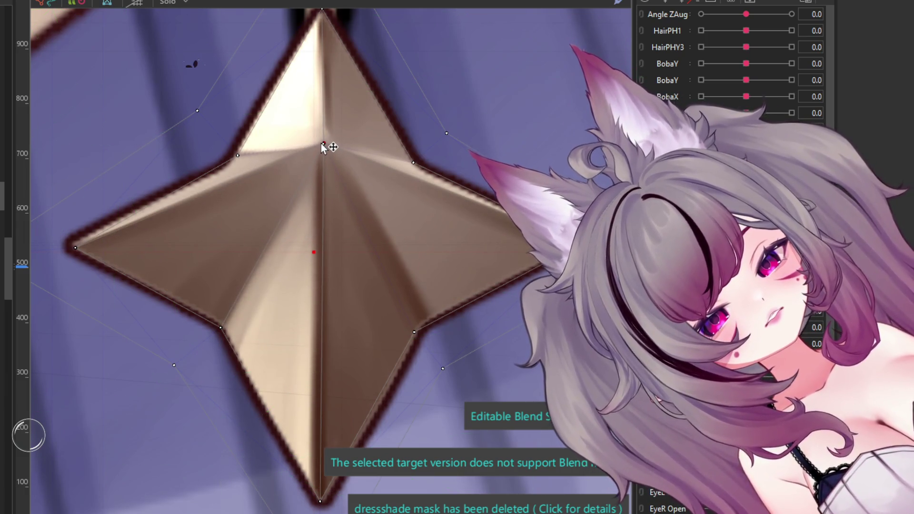
scroll(350, 255, "down", 3)
scroll(409, 207, "down", 3)
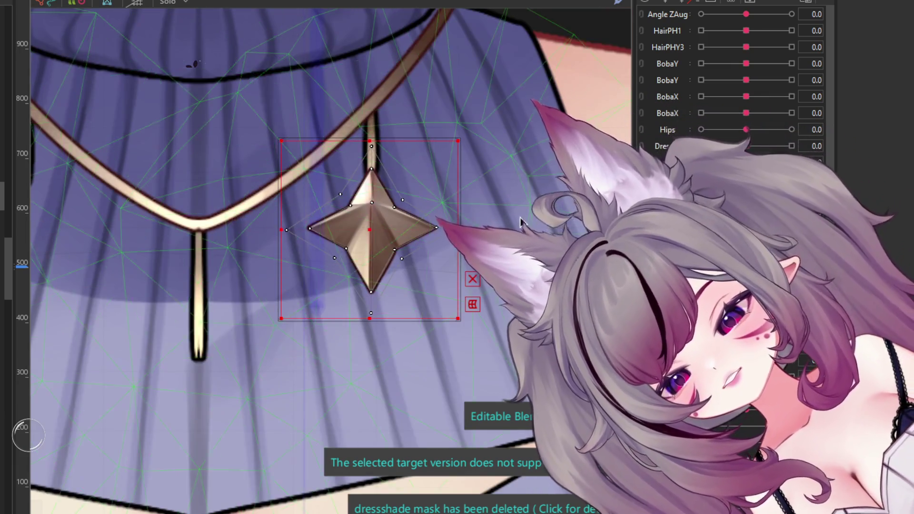
scroll(195, 47, "down", 4)
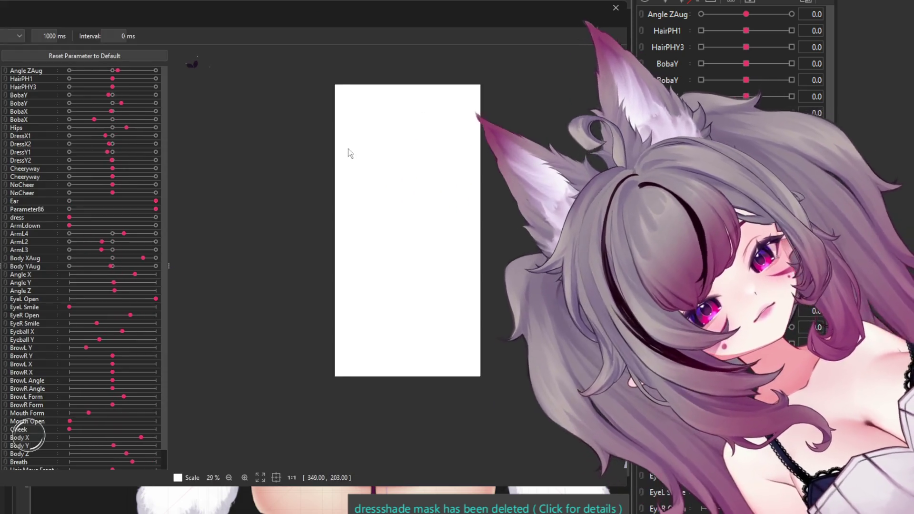
Step: Zoom the random-pose preview onto the star, observe its motion, then close the preview
scroll(452, 237, "up", 5)
scroll(448, 238, "up", 3)
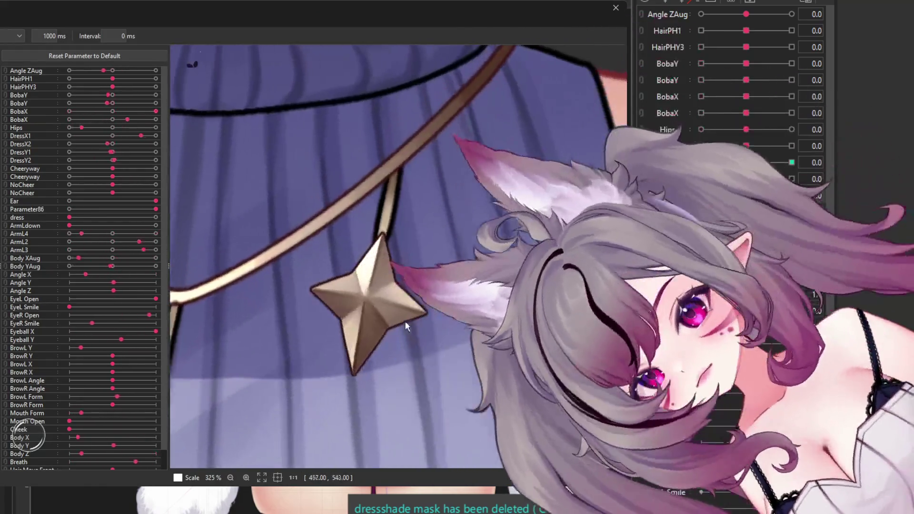
scroll(429, 228, "up", 2)
scroll(430, 220, "up", 2)
scroll(428, 224, "down", 2)
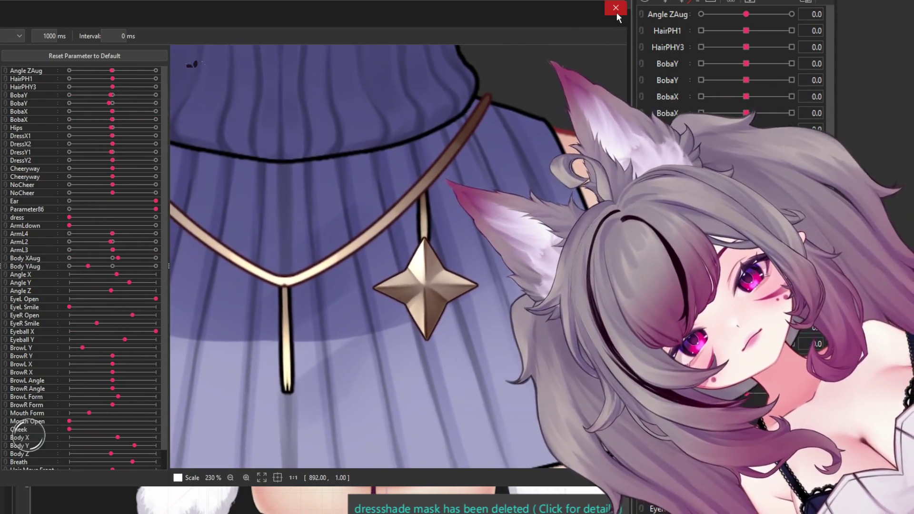
left_click(616, 13)
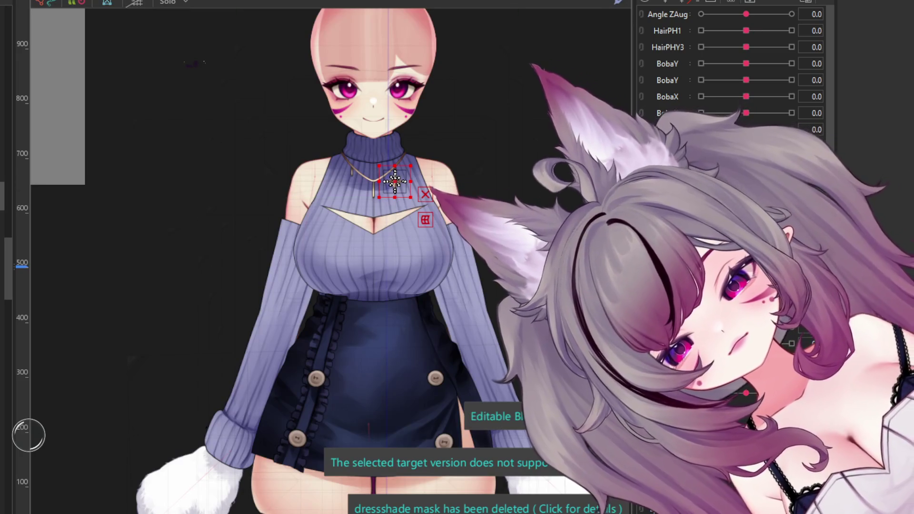
scroll(334, 177, "up", 5)
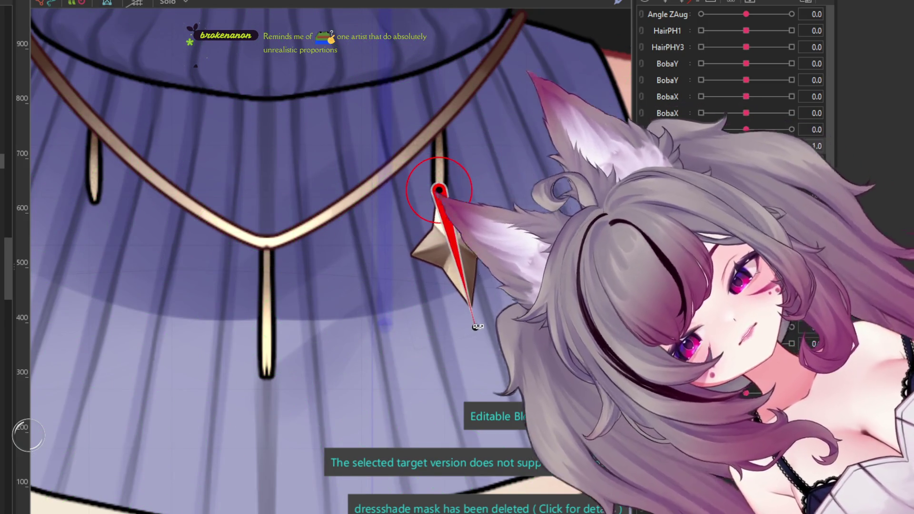
left_click_drag(472, 328, 477, 322)
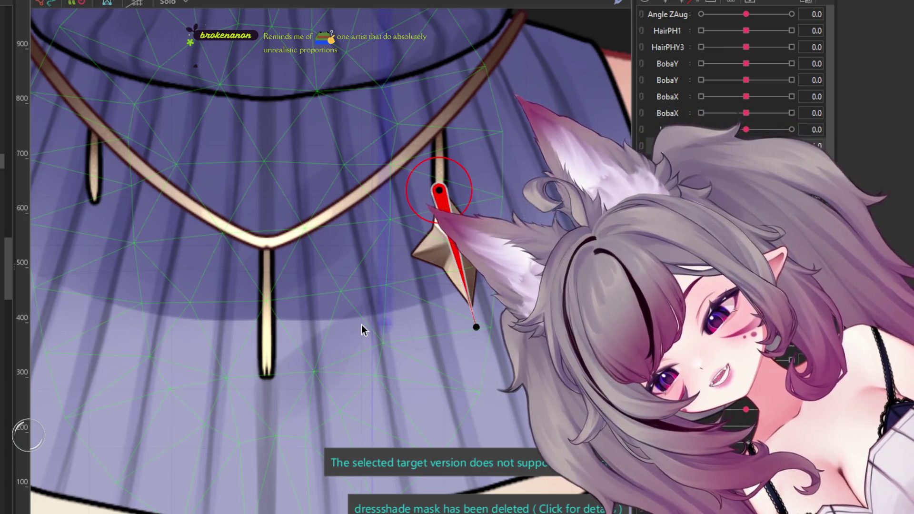
key("ctrl+z")
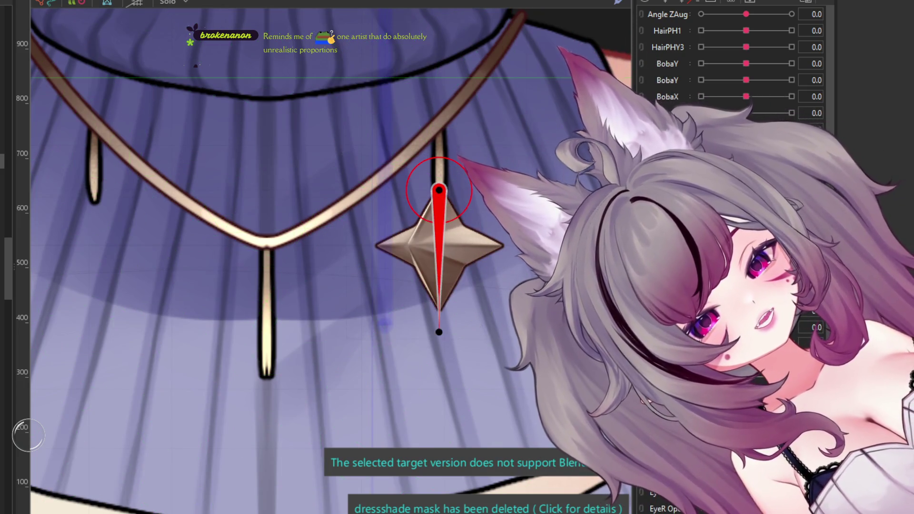
scroll(399, 155, "down", 5)
scroll(399, 156, "down", 5)
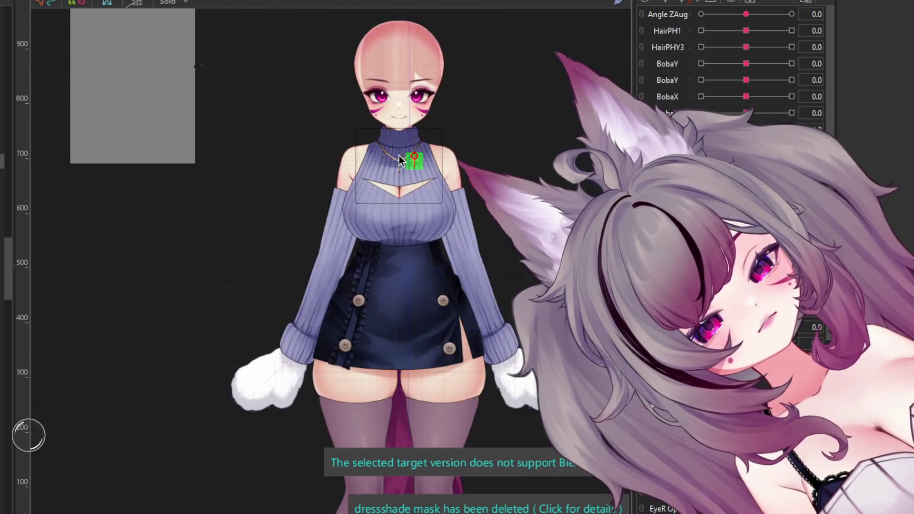
Step: Zoom the random-pose preview in and out to inspect the necklace and skirt swinging
scroll(434, 212, "up", 2)
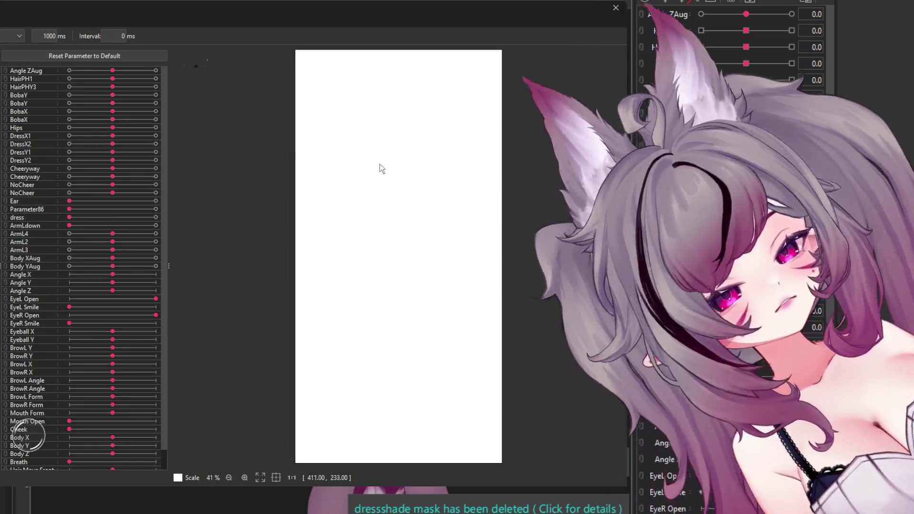
scroll(518, 197, "up", 3)
scroll(518, 198, "up", 3)
scroll(480, 313, "down", 3)
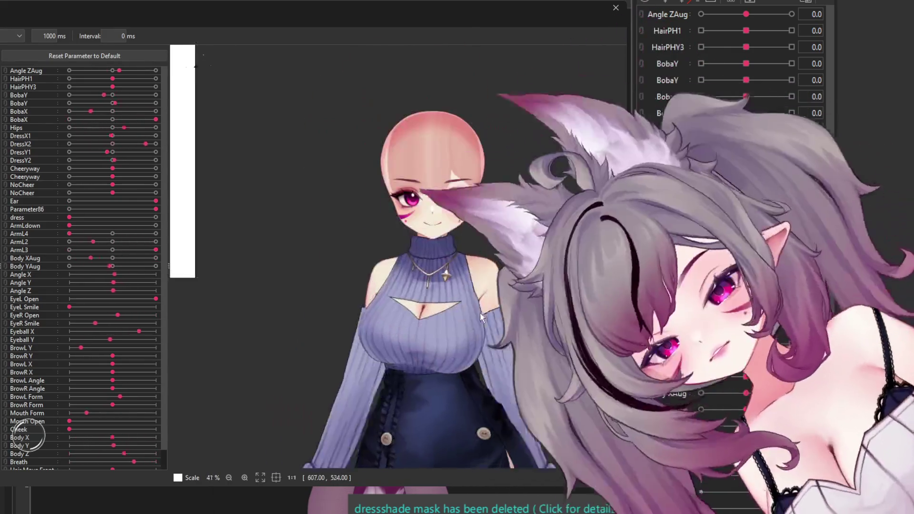
scroll(446, 238, "up", 4)
scroll(452, 223, "up", 3)
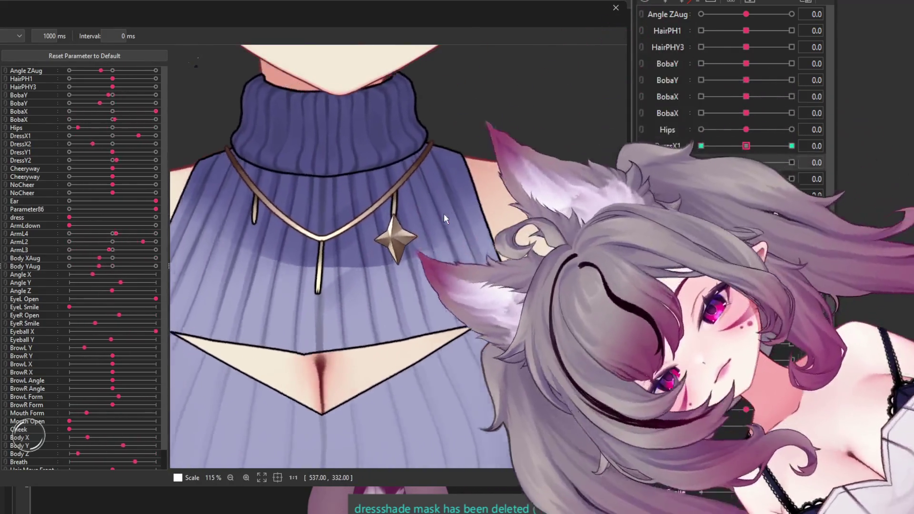
scroll(397, 201, "down", 5)
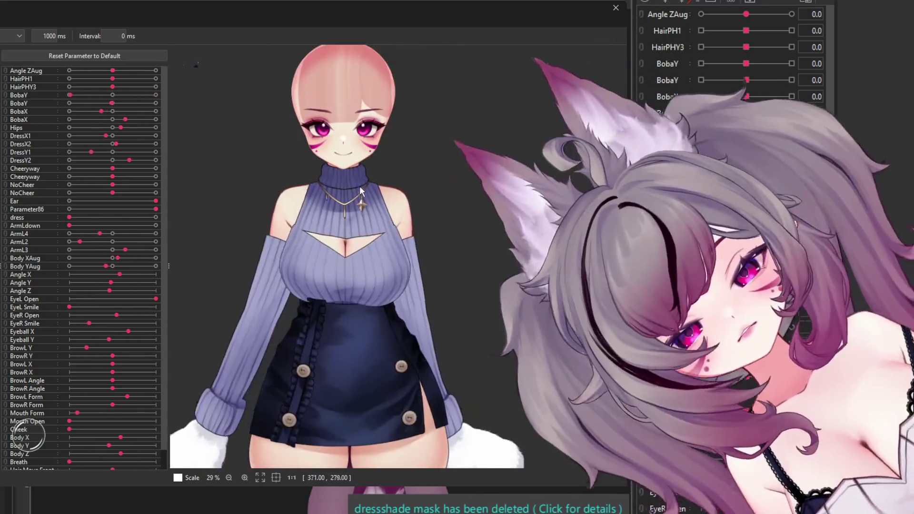
scroll(376, 193, "up", 2)
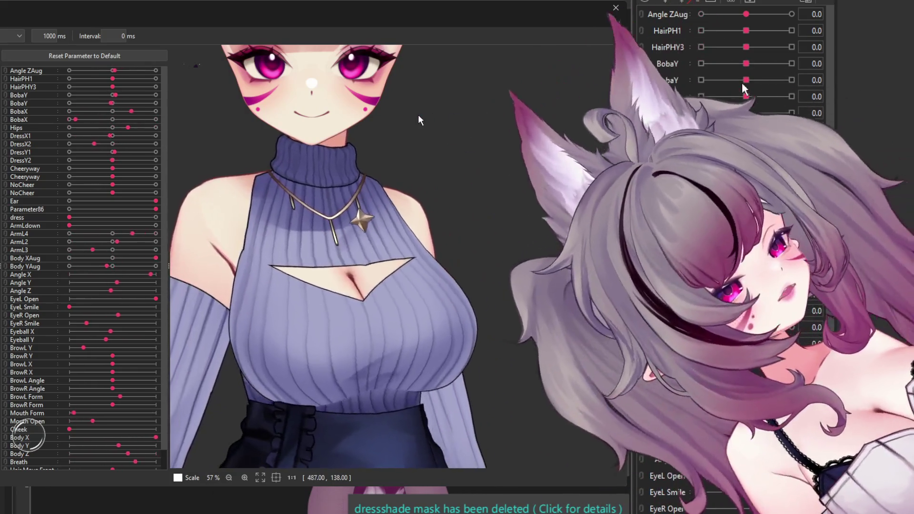
scroll(347, 109, "down", 3)
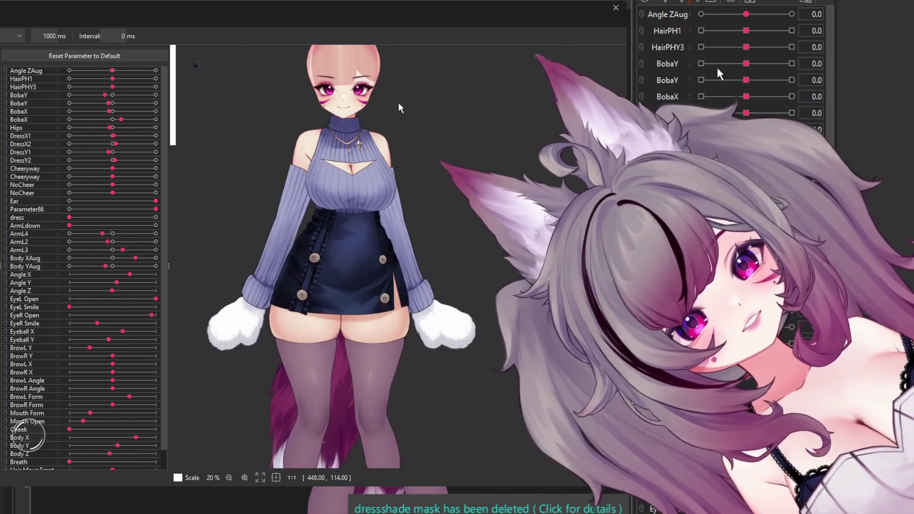
scroll(352, 171, "down", 2)
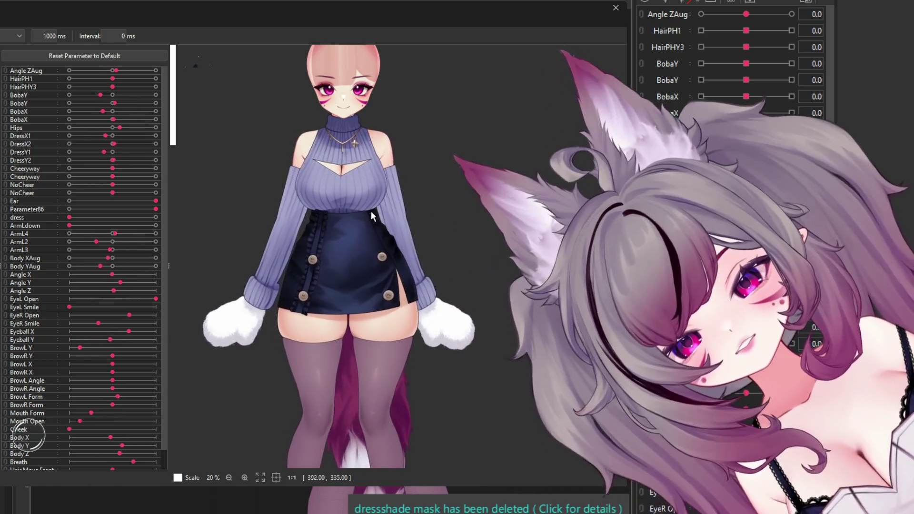
scroll(362, 167, "up", 3)
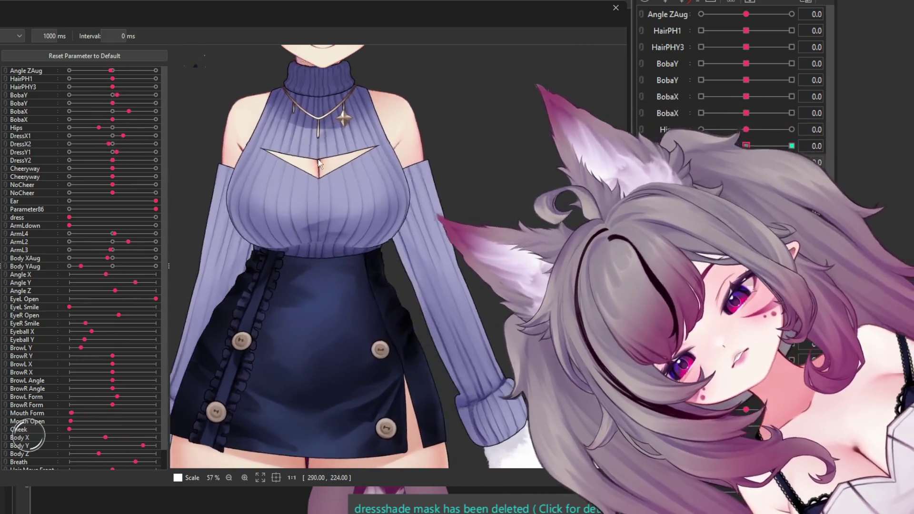
scroll(361, 204, "up", 2)
scroll(321, 304, "down", 2)
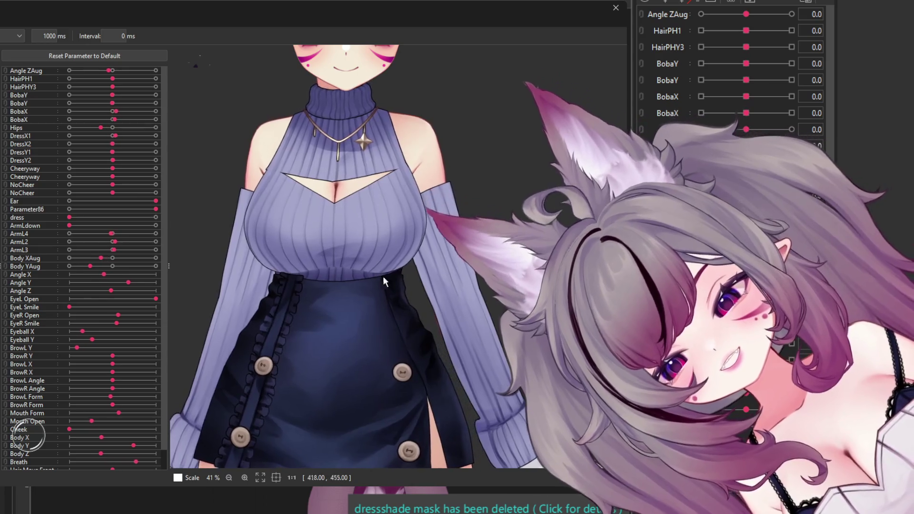
scroll(358, 239, "down", 5)
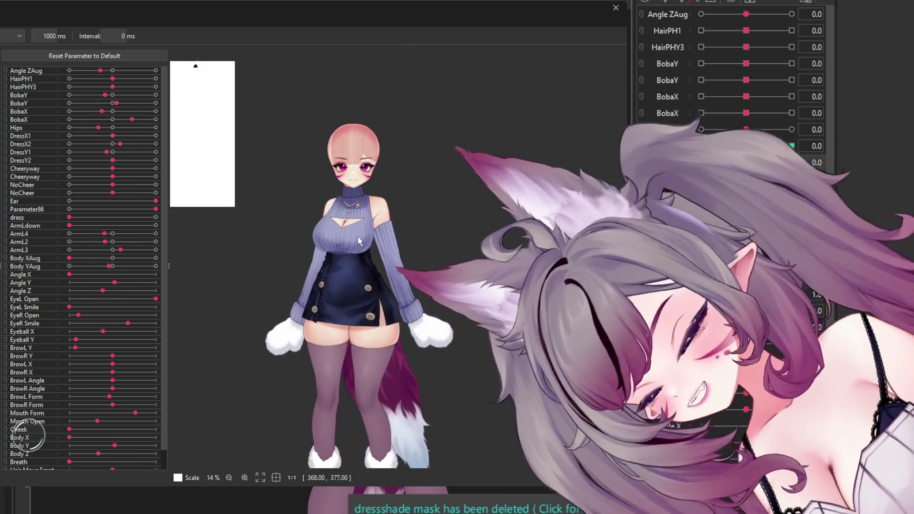
scroll(367, 234, "up", 3)
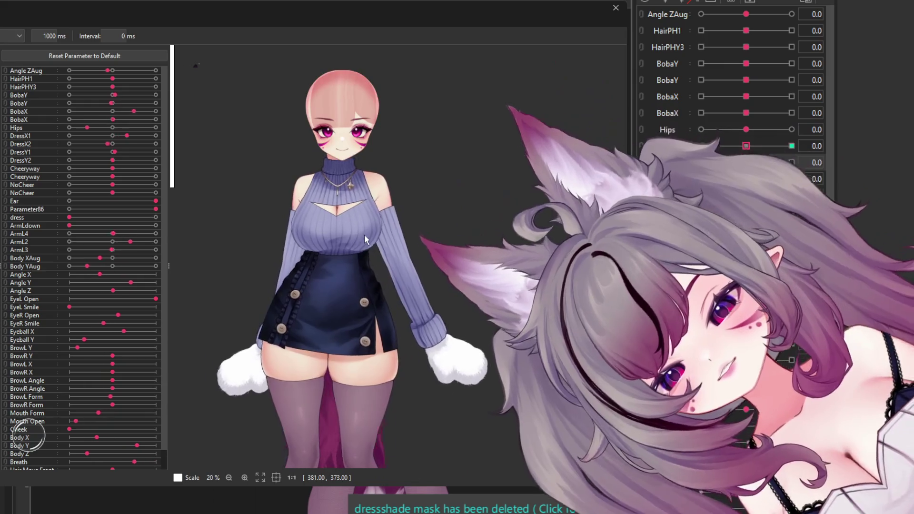
scroll(359, 245, "down", 3)
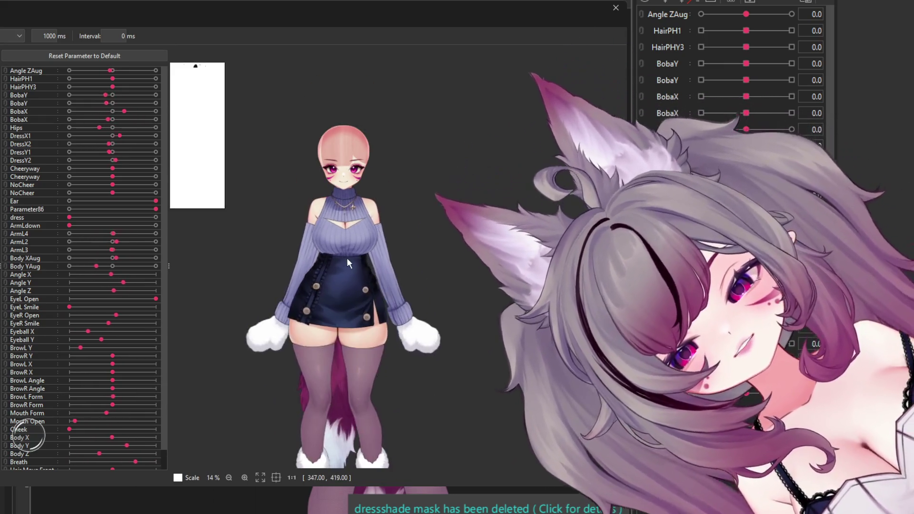
scroll(359, 239, "up", 1)
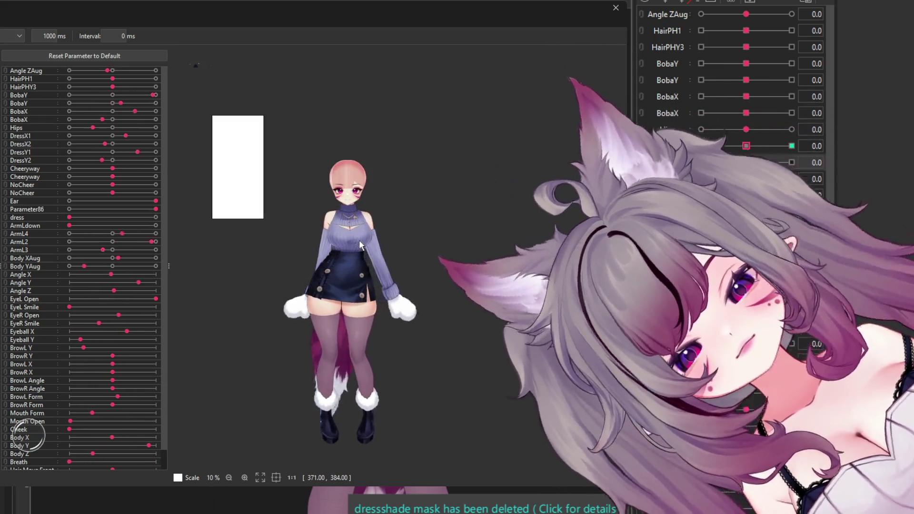
scroll(364, 234, "up", 1)
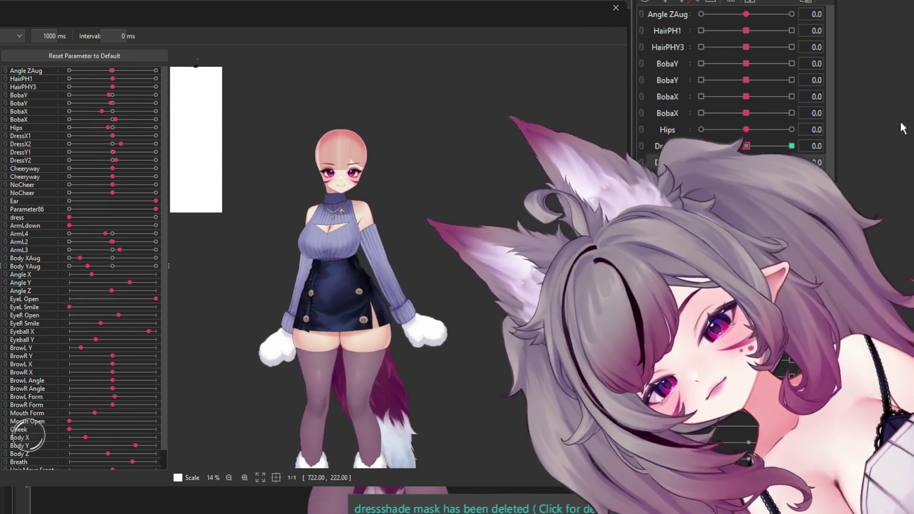
scroll(350, 296, "up", 2)
scroll(350, 293, "up", 1)
scroll(325, 300, "up", 1)
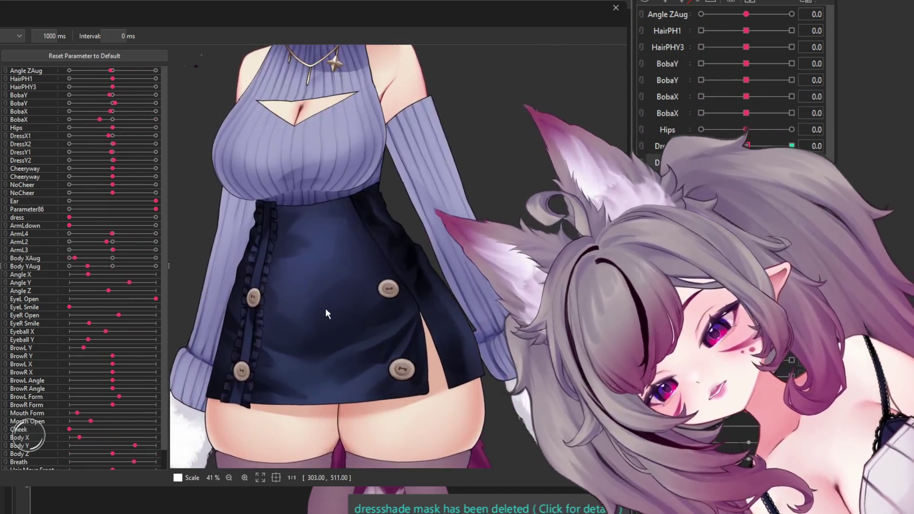
scroll(326, 307, "up", 1)
scroll(348, 295, "up", 1)
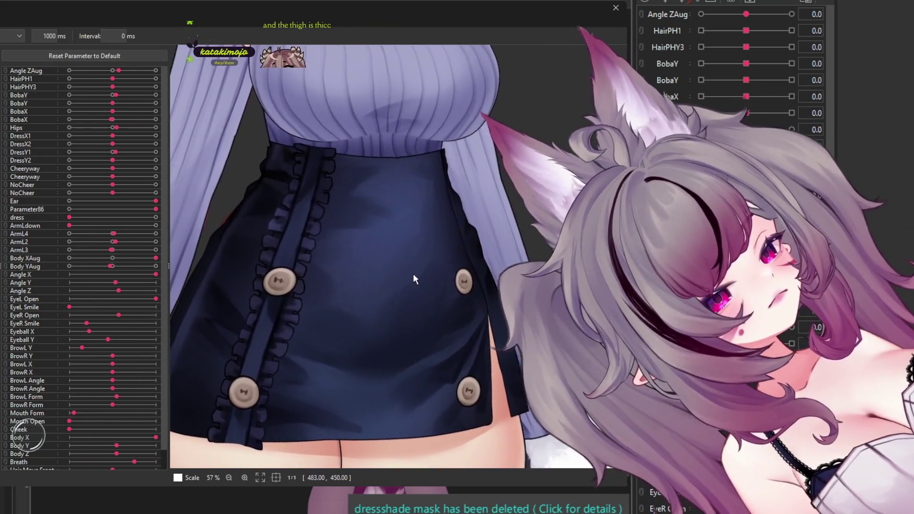
scroll(411, 273, "down", 4)
scroll(413, 266, "up", 3)
scroll(416, 255, "down", 3)
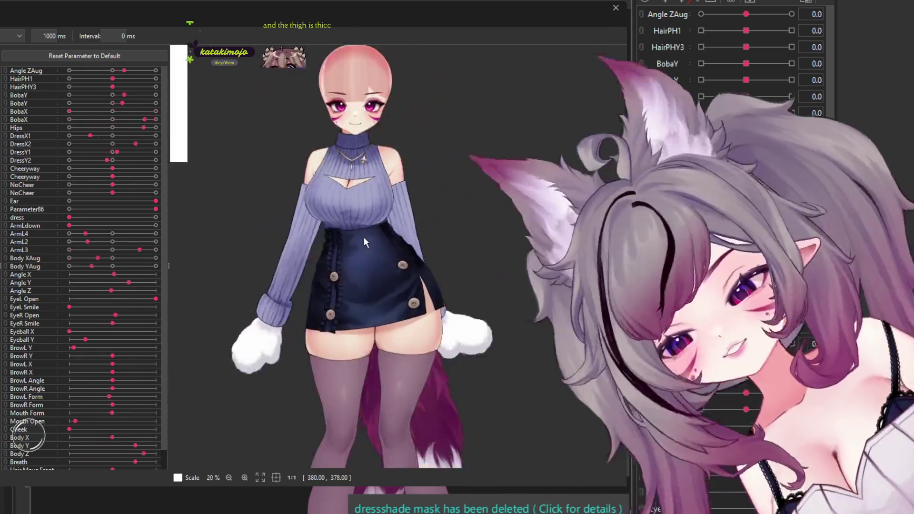
scroll(400, 339, "up", 2)
scroll(371, 362, "up", 2)
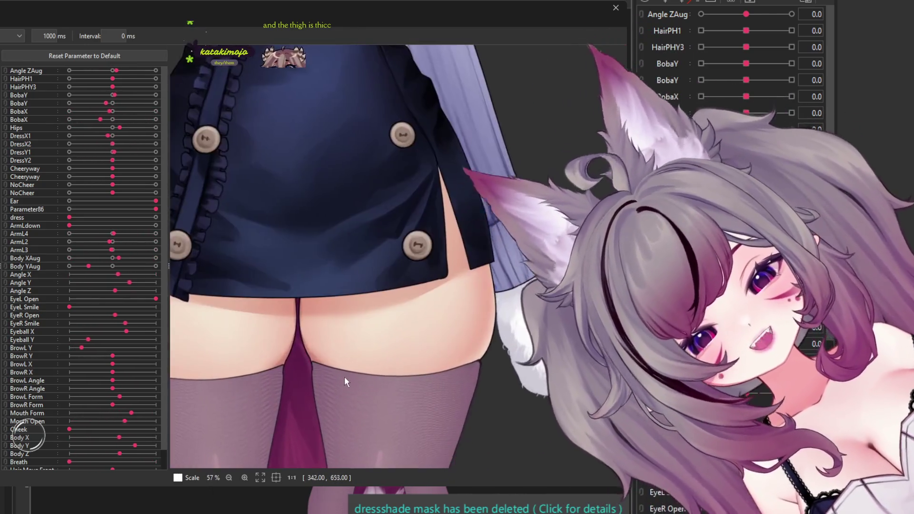
scroll(376, 357, "down", 2)
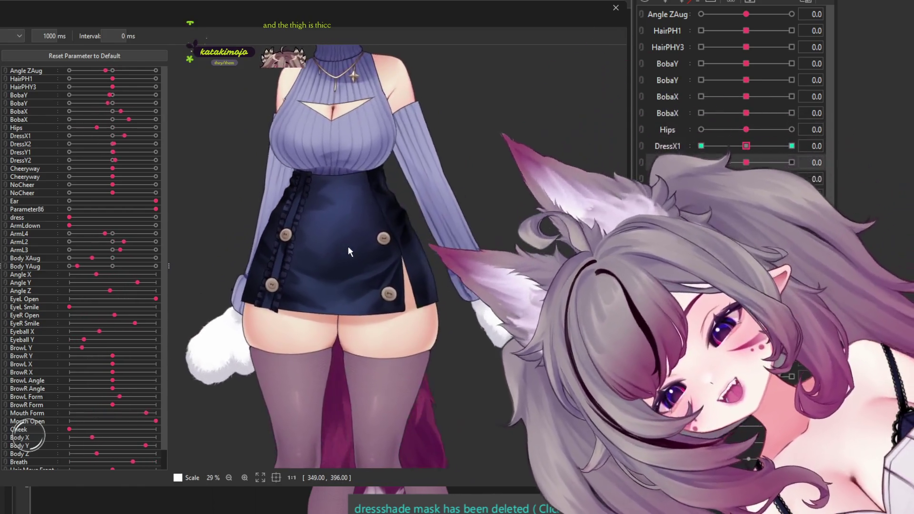
scroll(304, 257, "down", 3)
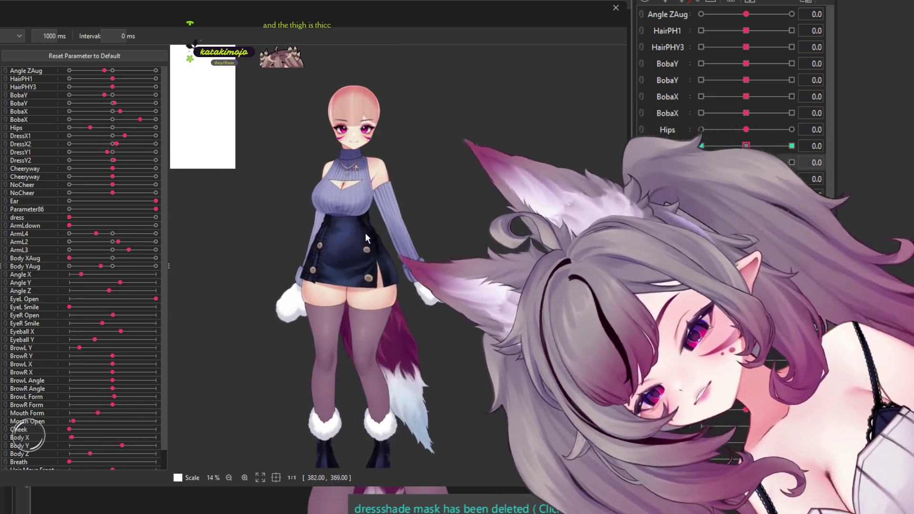
scroll(369, 274, "up", 2)
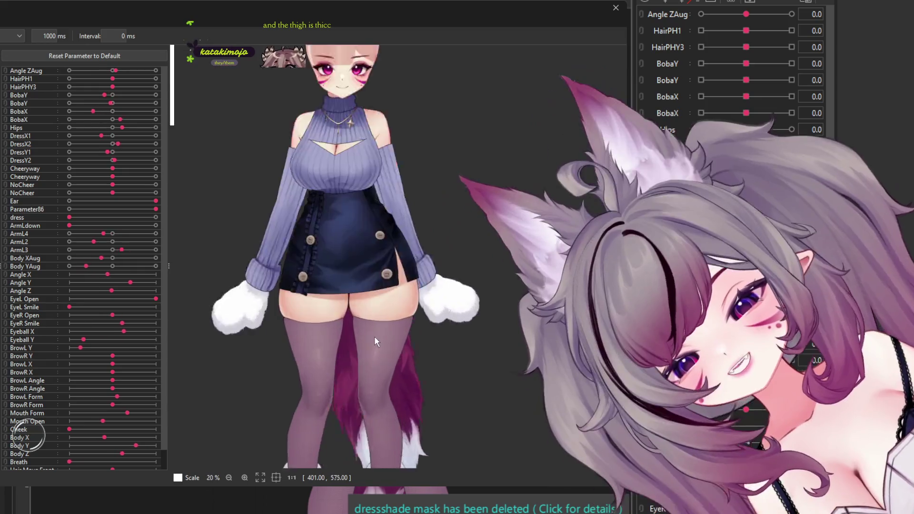
scroll(369, 334, "up", 4)
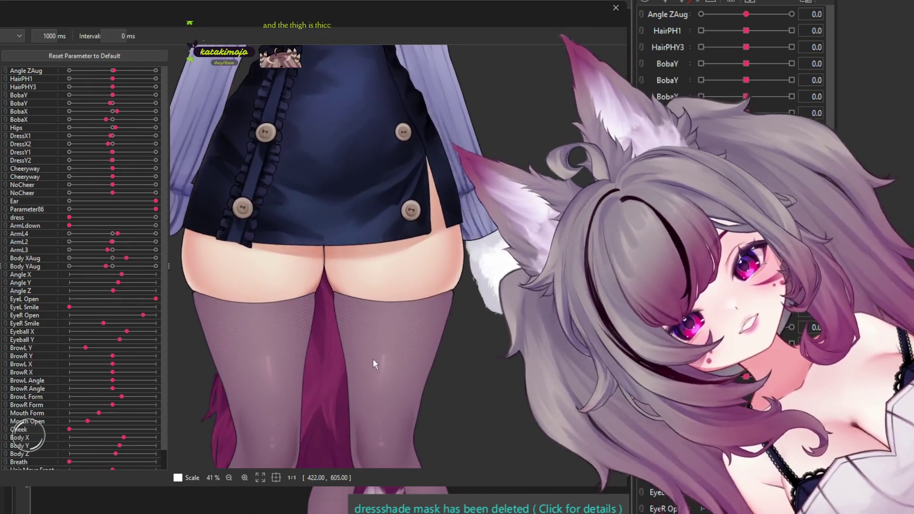
scroll(422, 304, "down", 2)
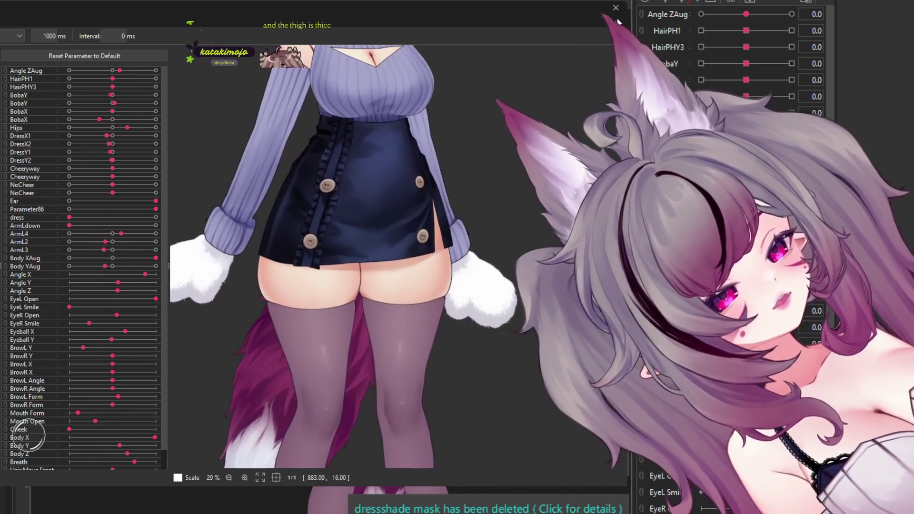
Step: Close the preview and widen the dress warp deformer slightly on the torso
left_click(616, 8)
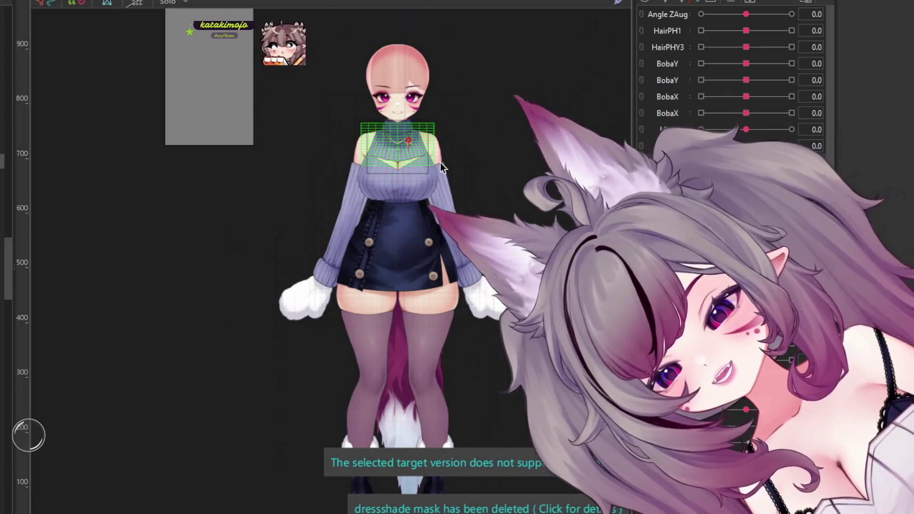
left_click(347, 183)
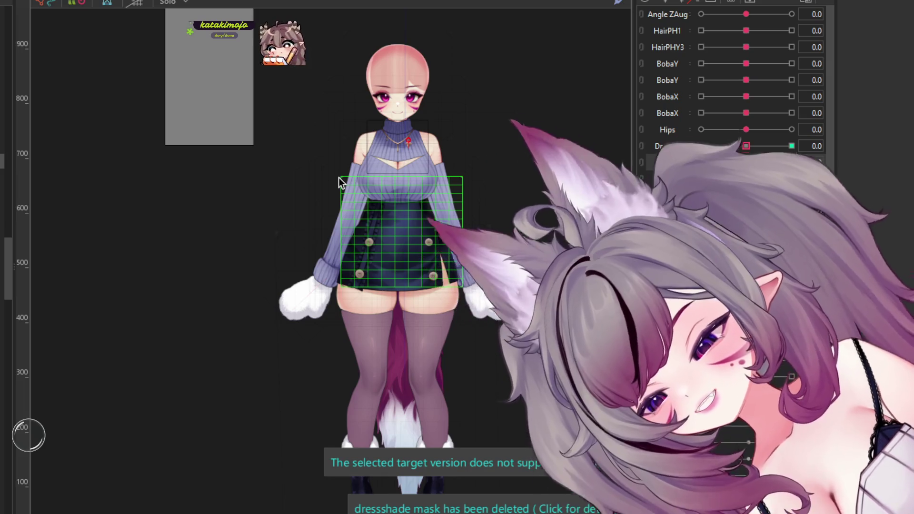
left_click_drag(339, 178, 333, 179)
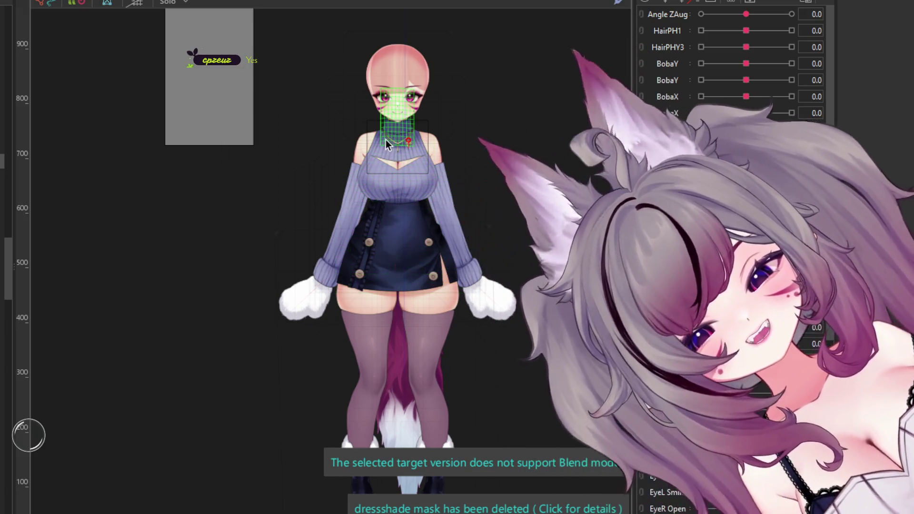
Step: Zoom to the neck, select the sweater collar mesh, and bring up the pendant's rotation deformer
scroll(385, 140, "up", 3)
scroll(375, 143, "up", 2)
left_click(457, 120)
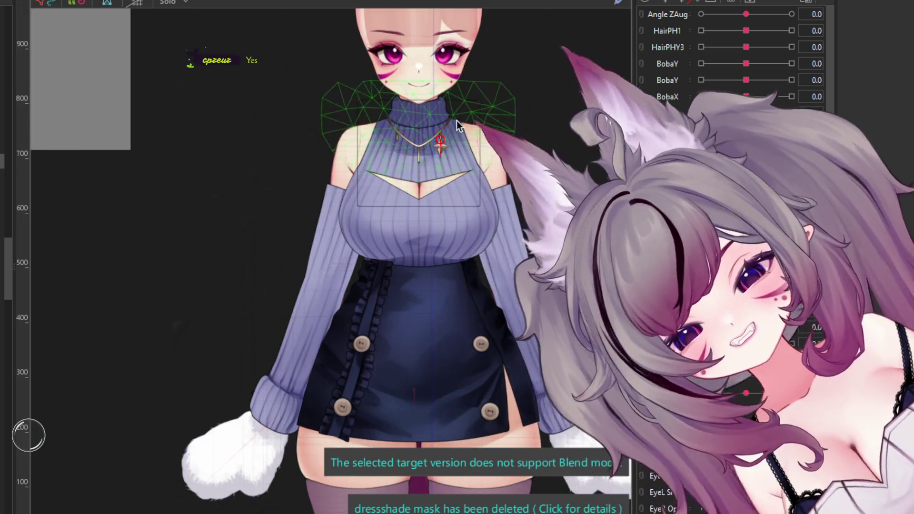
scroll(456, 120, "up", 5)
key("Escape")
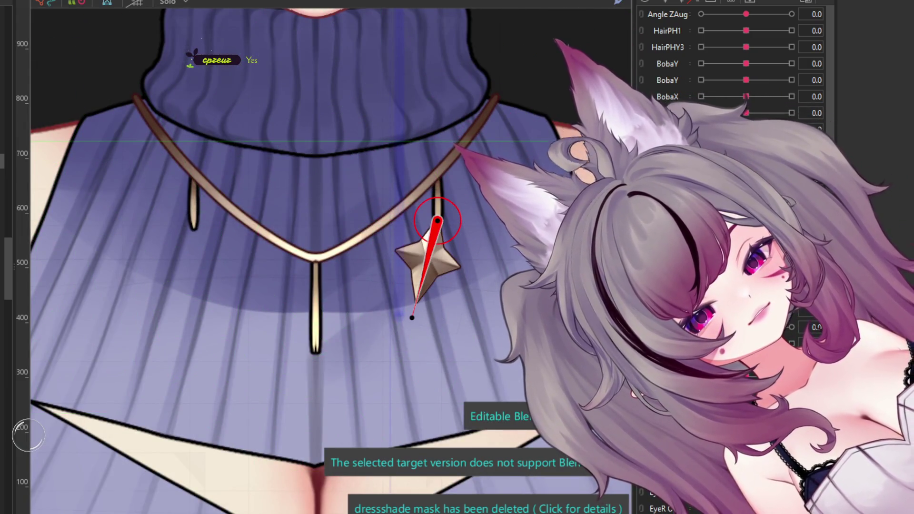
Step: Test-swing the star pendant counter-clockwise and clockwise around its pivot
scroll(477, 274, "up", 2)
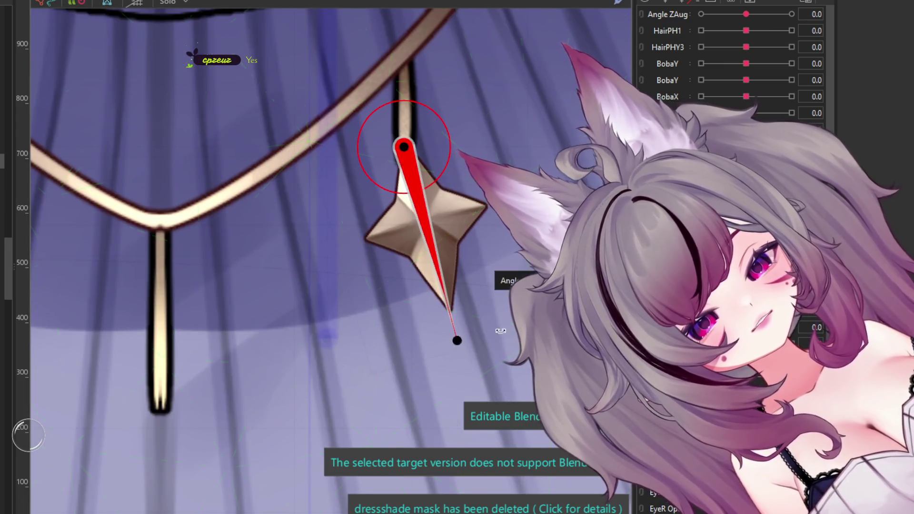
left_click_drag(500, 331, 567, 274)
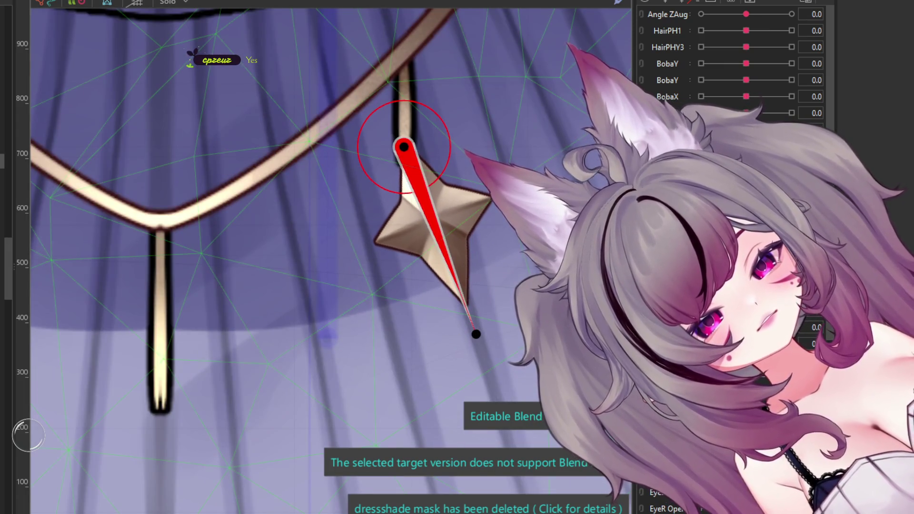
left_click_drag(476, 334, 335, 334)
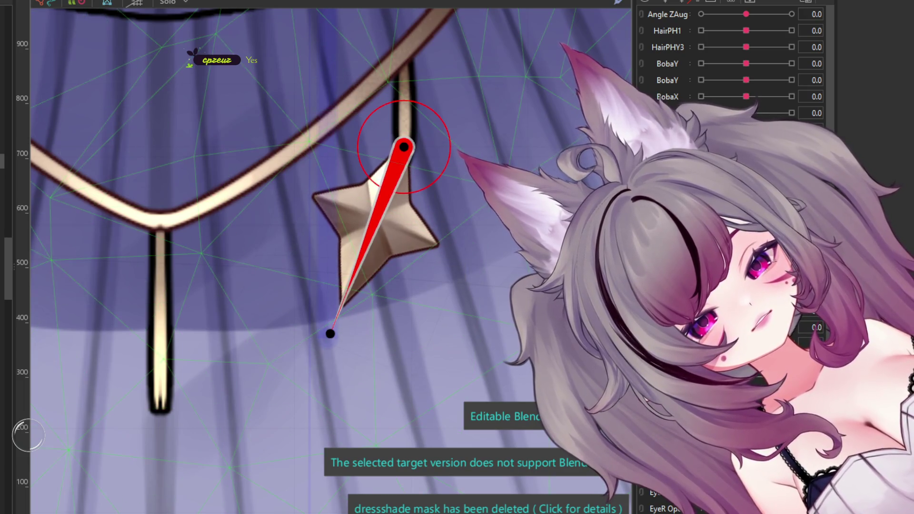
Step: Move the second BobaY parameter off neutral to -1.0, with its keys added
scroll(429, 213, "down", 3)
scroll(426, 212, "down", 3)
scroll(431, 212, "down", 2)
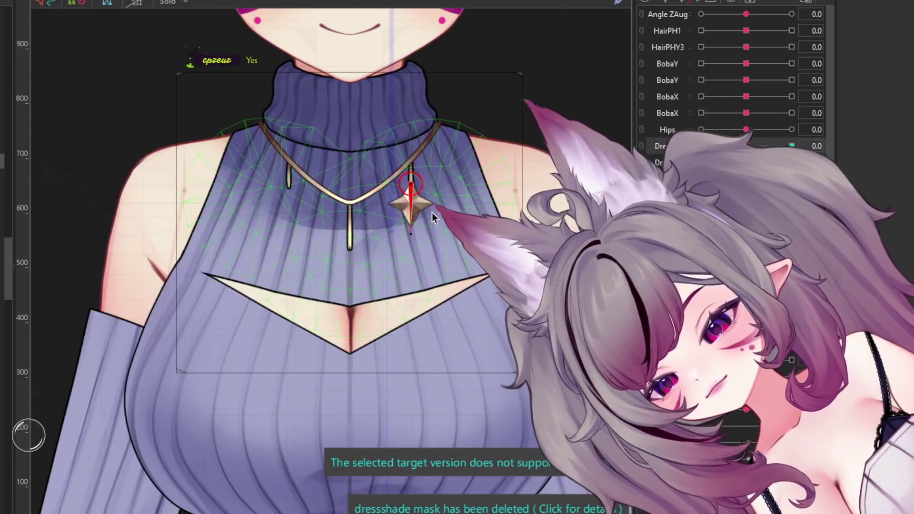
scroll(428, 209, "up", 2)
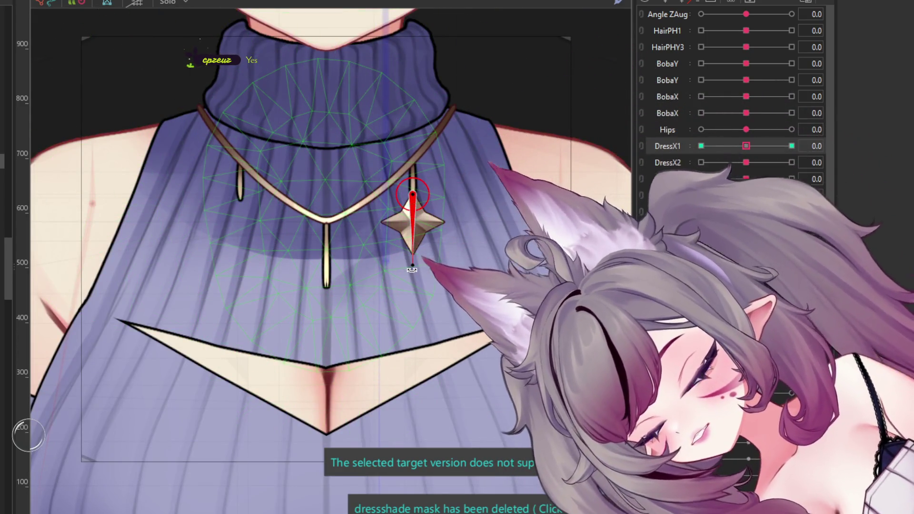
scroll(422, 217, "up", 2)
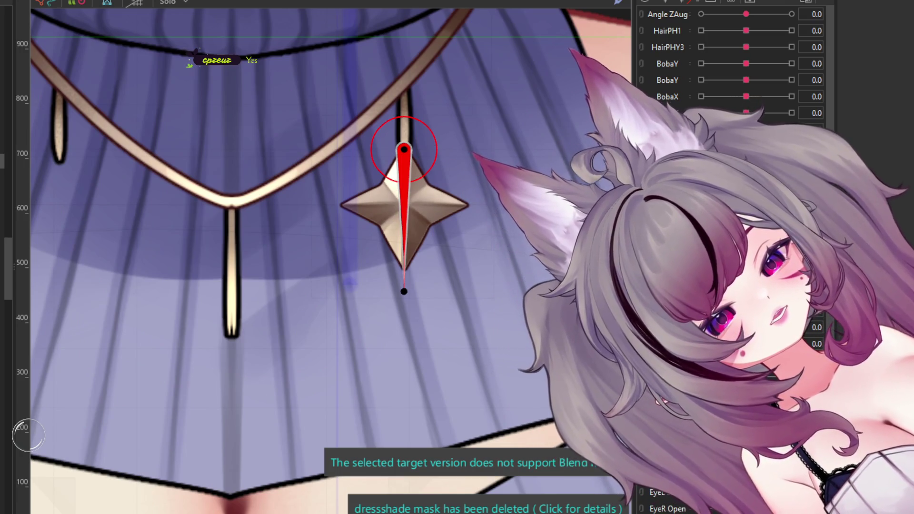
scroll(490, 296, "down", 2)
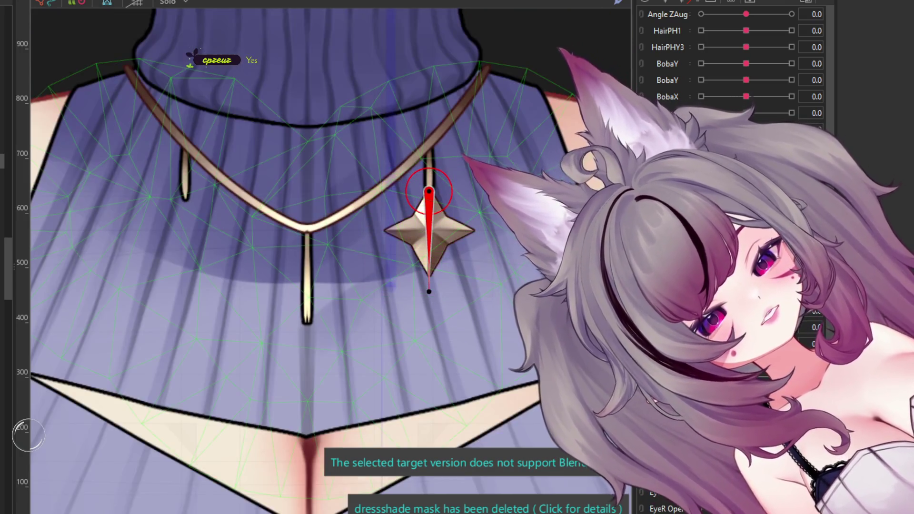
scroll(475, 179, "up", 2)
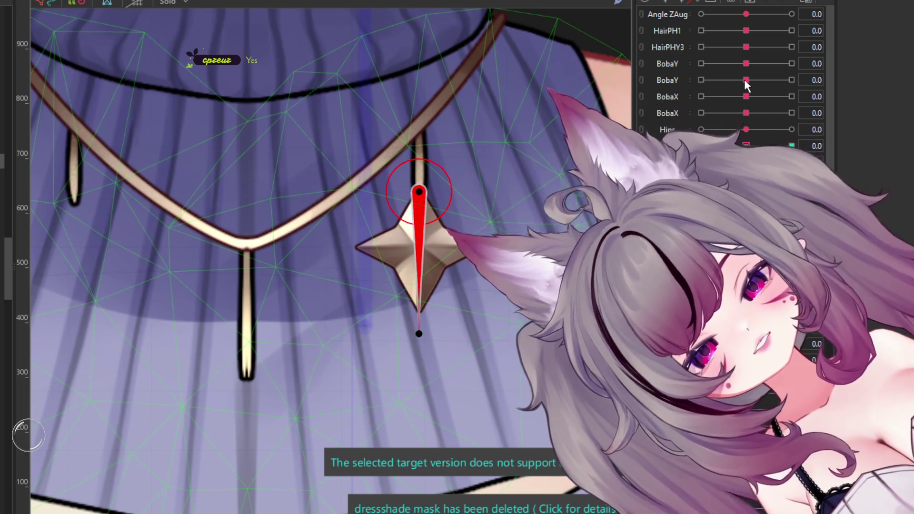
mouse_move(746, 80)
left_mouse_down()
mouse_move(754, 82)
mouse_move(657, 76)
mouse_move(750, 72)
mouse_move(735, 89)
mouse_move(746, 80)
mouse_move(700, 80)
left_mouse_up()
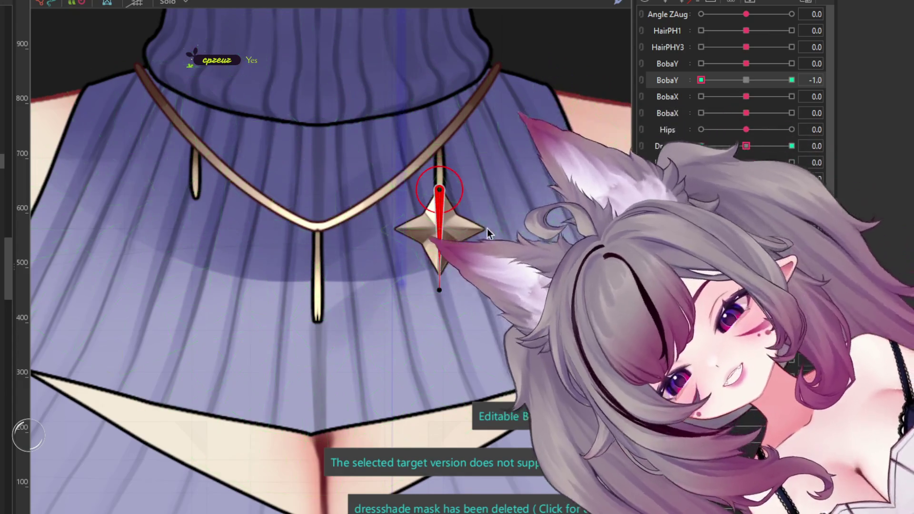
Step: Tilt the pendant clockwise at BobaY -1.0 and the opposite way at BobaY 1.0
left_click_drag(437, 281, 470, 289)
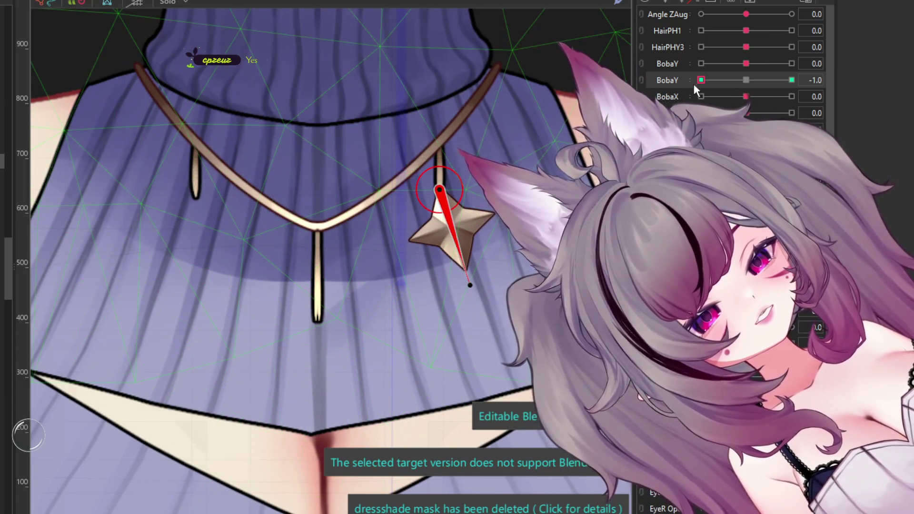
left_click(792, 80)
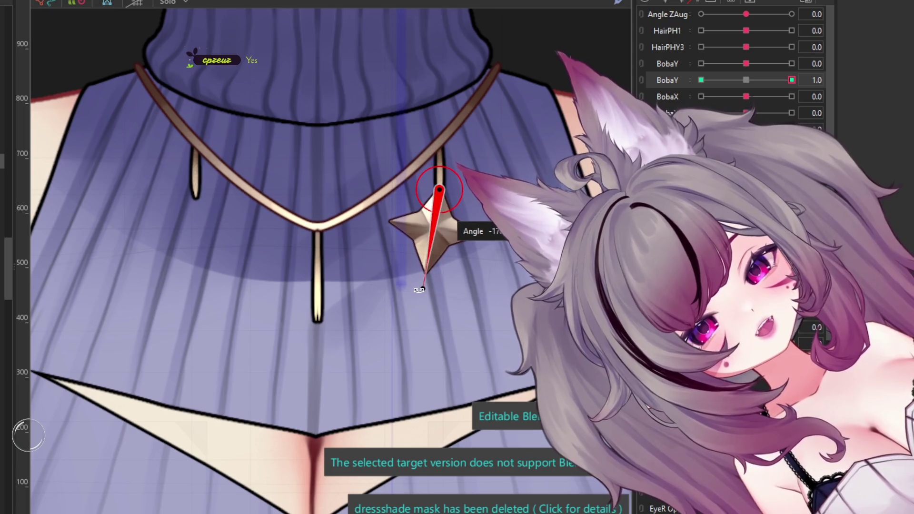
left_click_drag(413, 289, 414, 286)
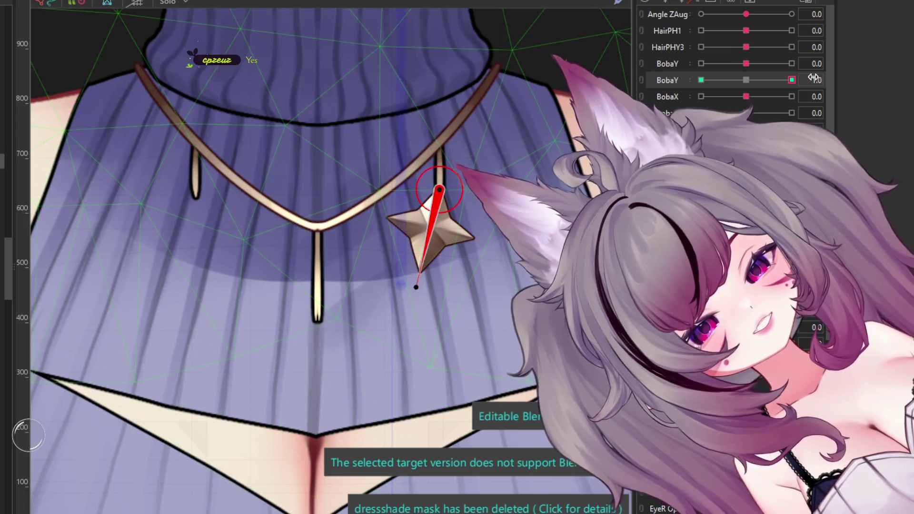
left_click(701, 80)
Step: Check the pendant at BobaX 1.0, rotate it for BobaX -1.0, then set BobaX to -0.3
left_click(746, 80)
left_click(792, 96)
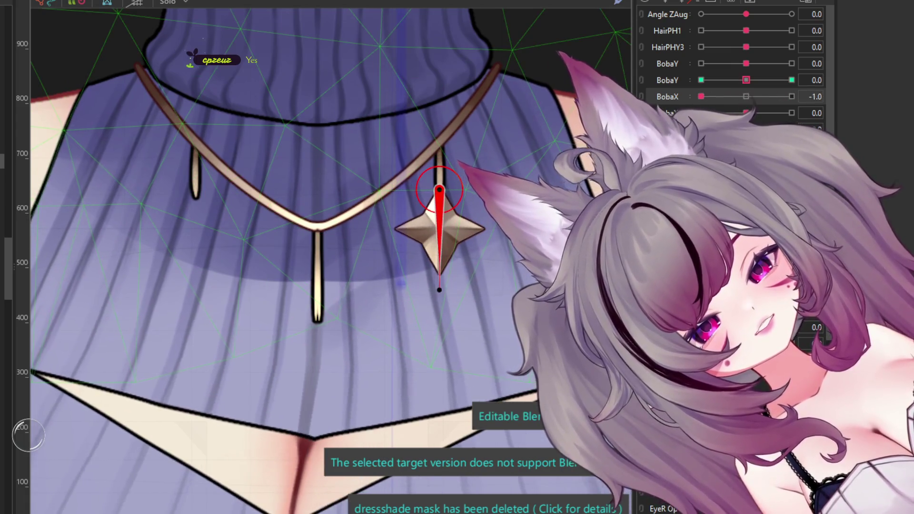
left_click(747, 96)
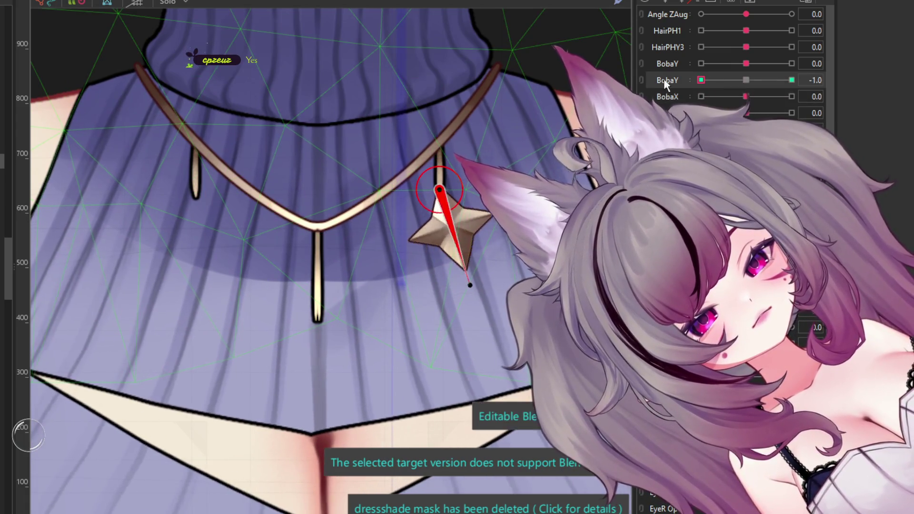
left_click(749, 80)
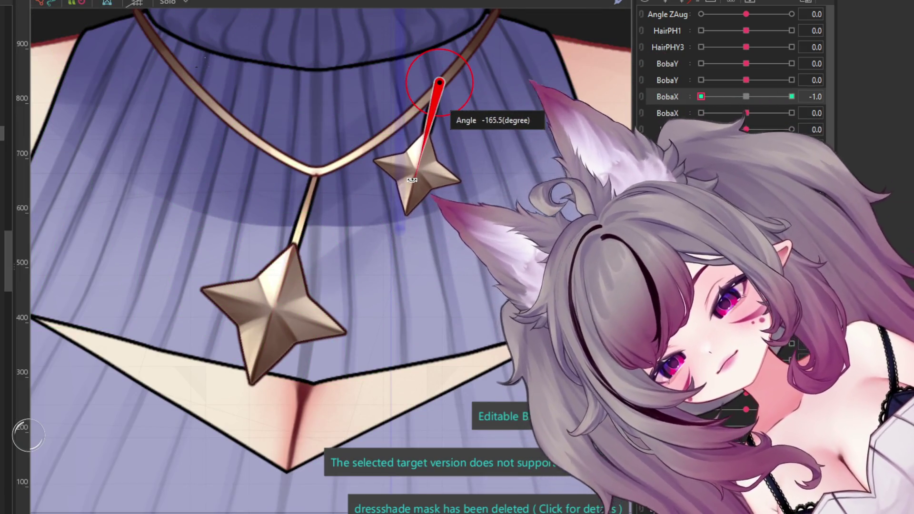
left_click_drag(420, 180, 414, 179)
left_click_drag(715, 101, 731, 97)
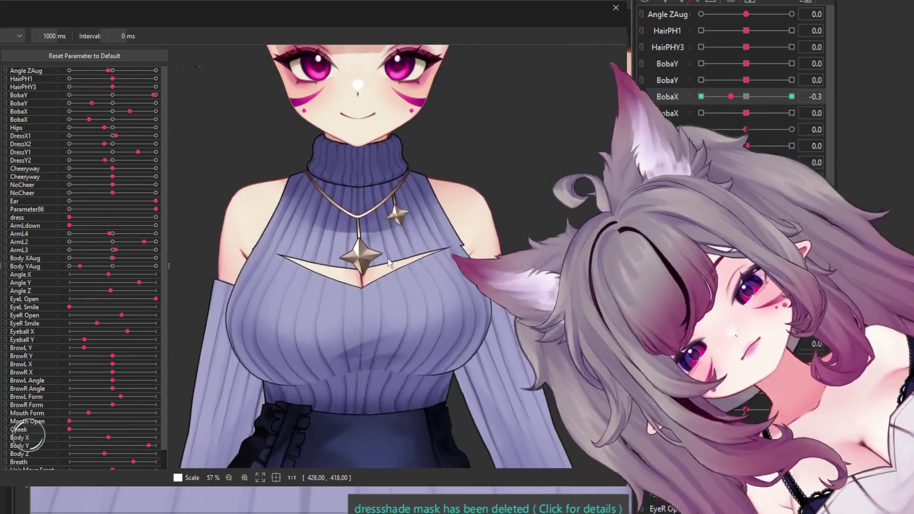
scroll(401, 266, "up", 5)
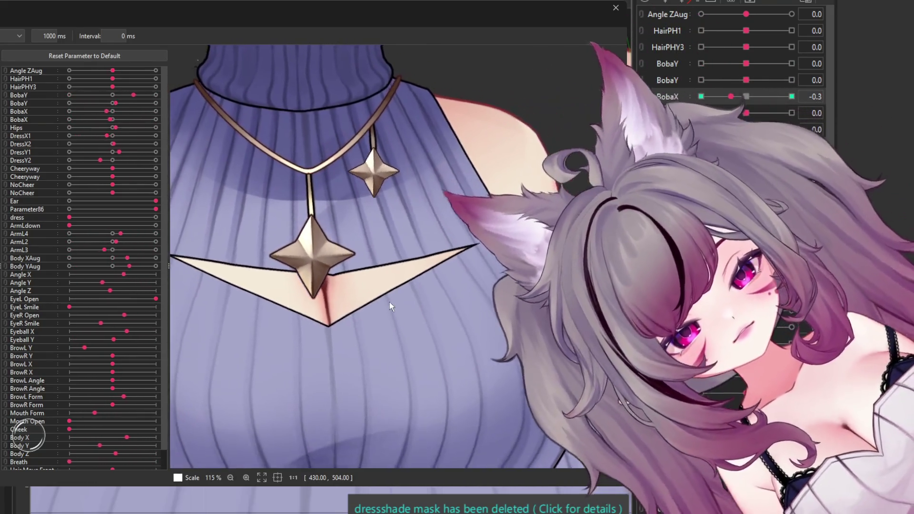
scroll(427, 220, "down", 5)
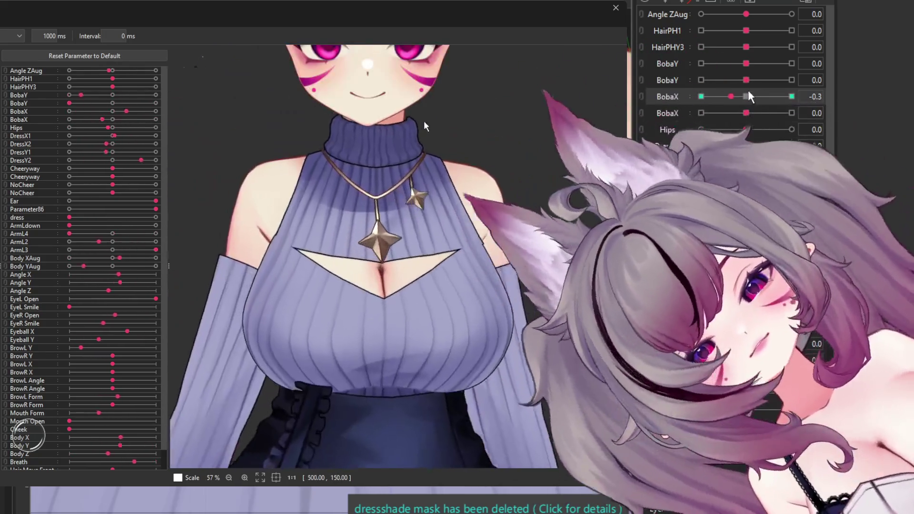
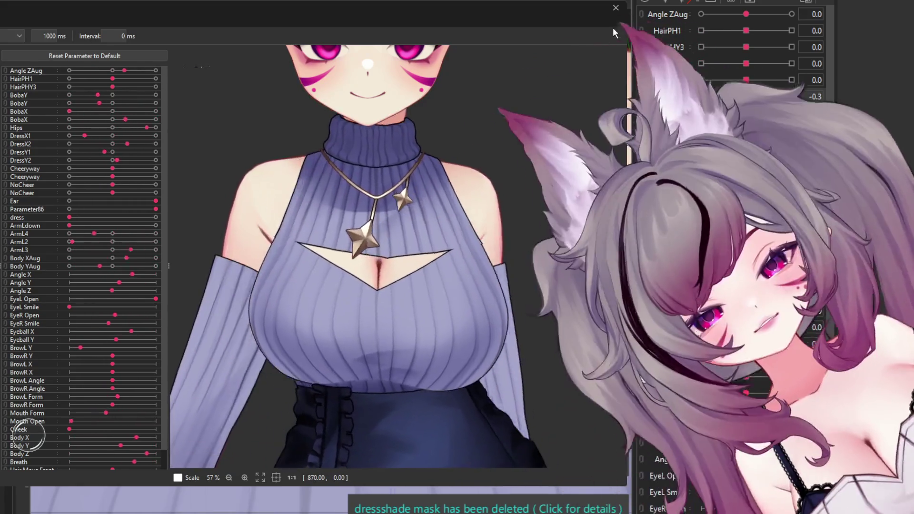
Step: Close the Random Pose preview and select the small star pendant's rotation deformer
left_click(616, 7)
left_click(434, 119)
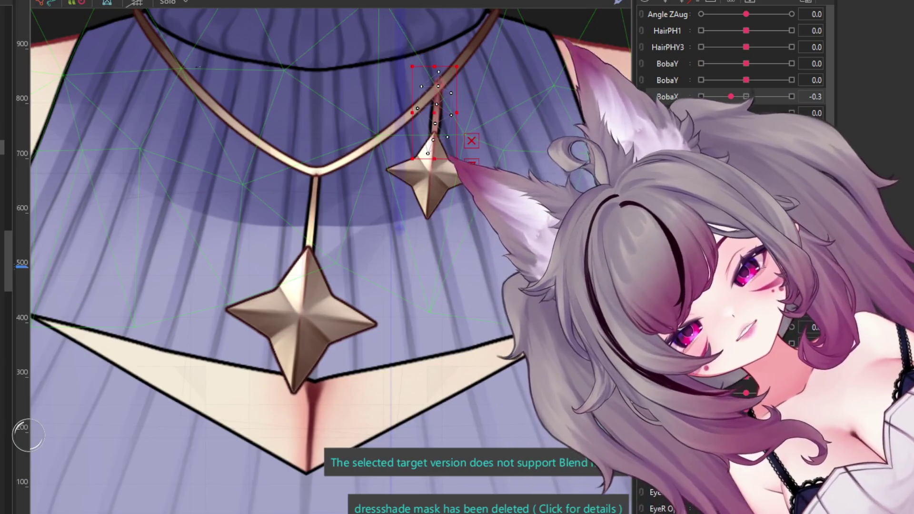
key("ctrl+z")
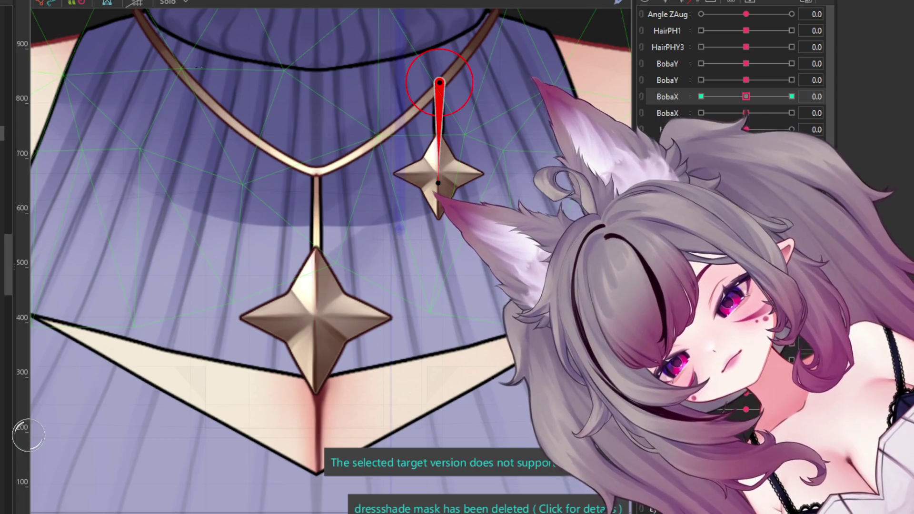
key("ctrl+a")
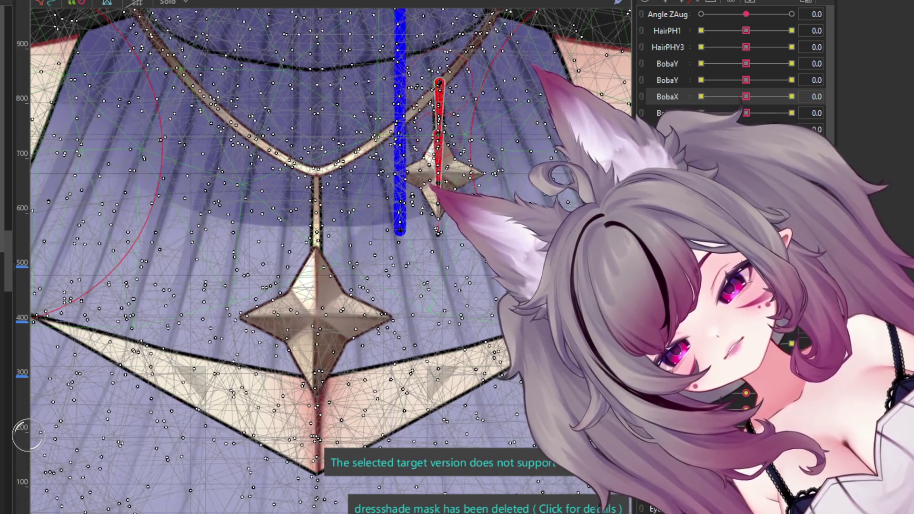
key("ctrl+z")
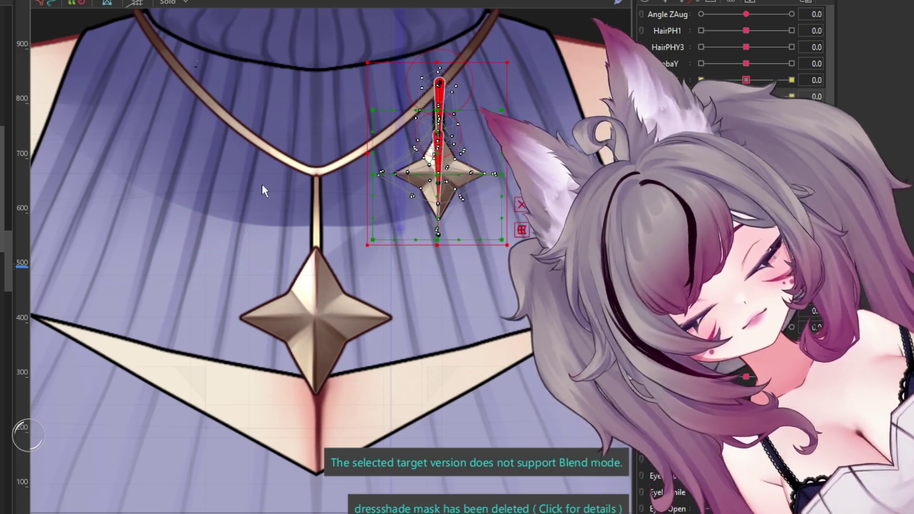
key("t")
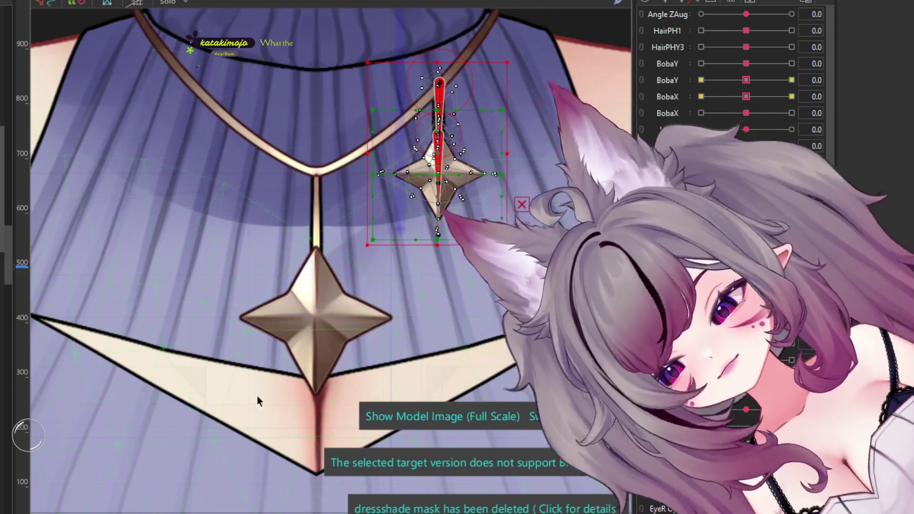
Step: Paste a copy of the small star pendant and drag it to the necklace's left side
scroll(432, 371, "down", 2)
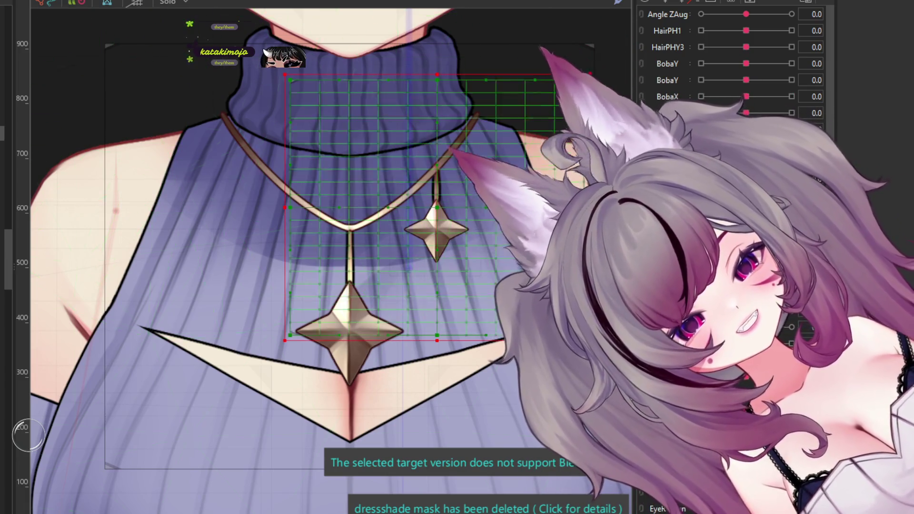
key("ctrl+v")
mouse_move(437, 204)
left_mouse_down()
mouse_move(252, 205)
mouse_move(269, 206)
left_mouse_up()
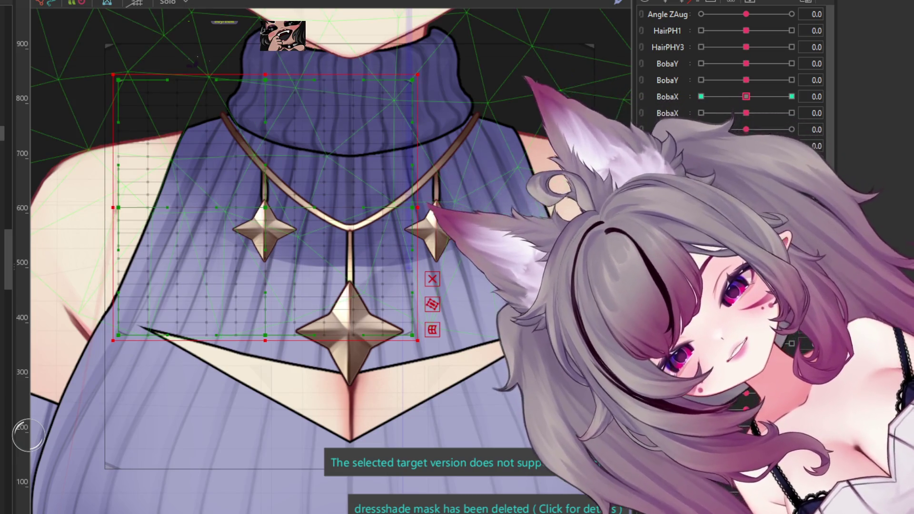
Step: Select the left star's rotation deformer, then the sweater mesh
left_click(265, 229)
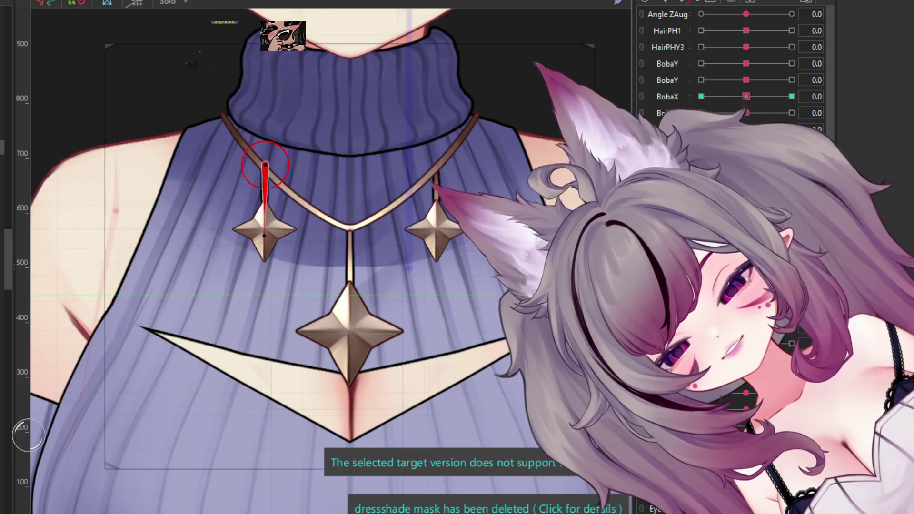
left_click(117, 206)
scroll(258, 217, "up", 2)
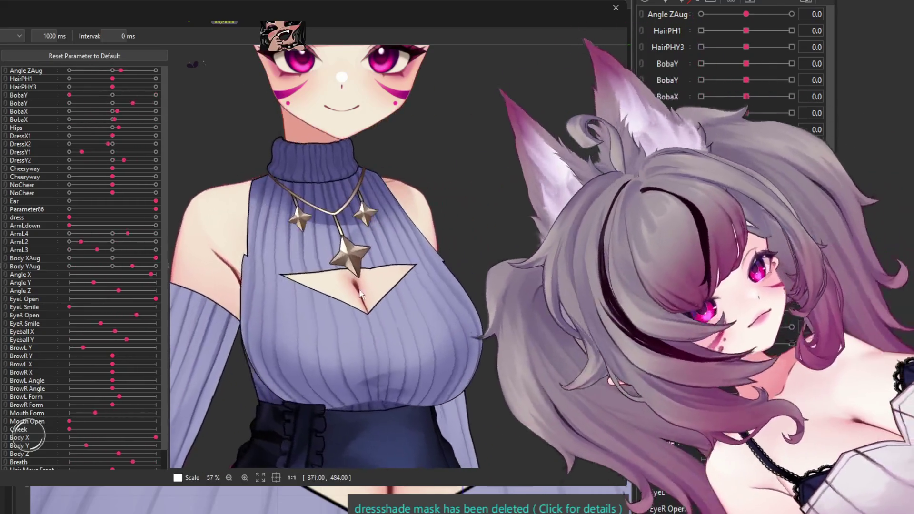
scroll(296, 267, "down", 4)
scroll(296, 267, "up", 2)
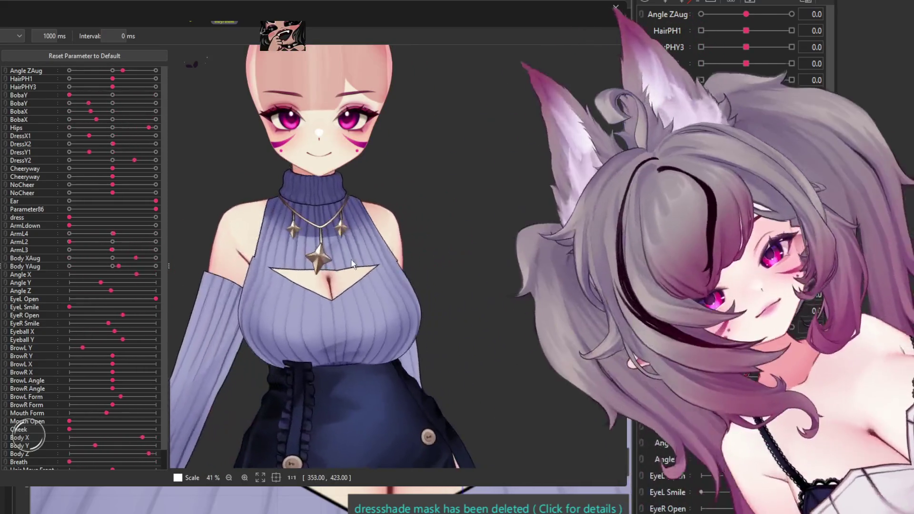
scroll(343, 266, "down", 3)
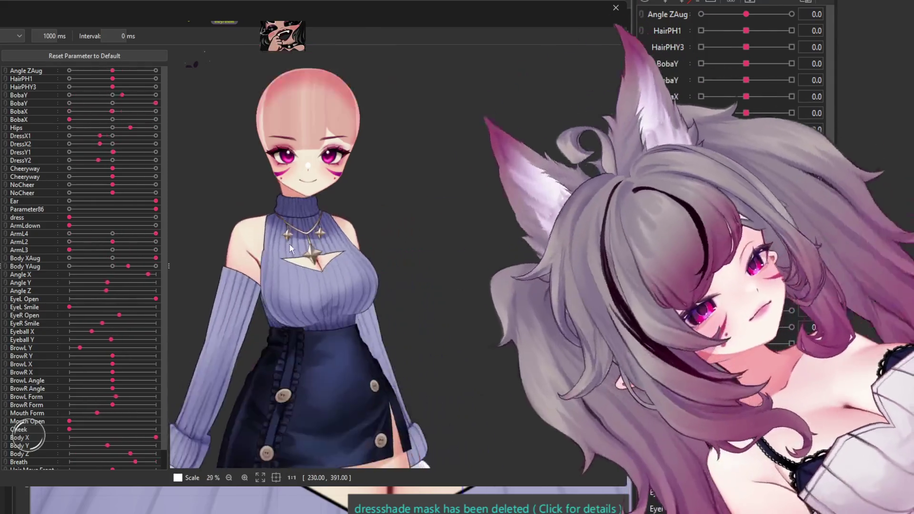
scroll(309, 255, "down", 3)
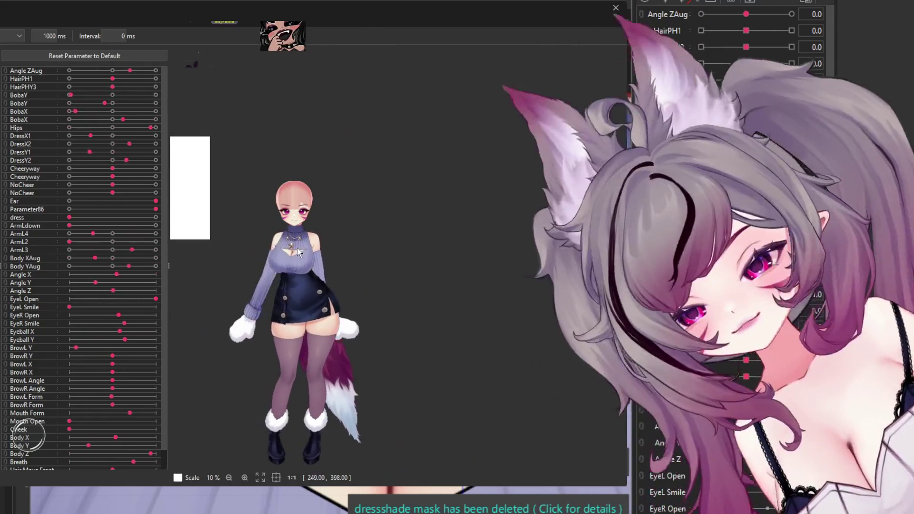
scroll(343, 195, "up", 3)
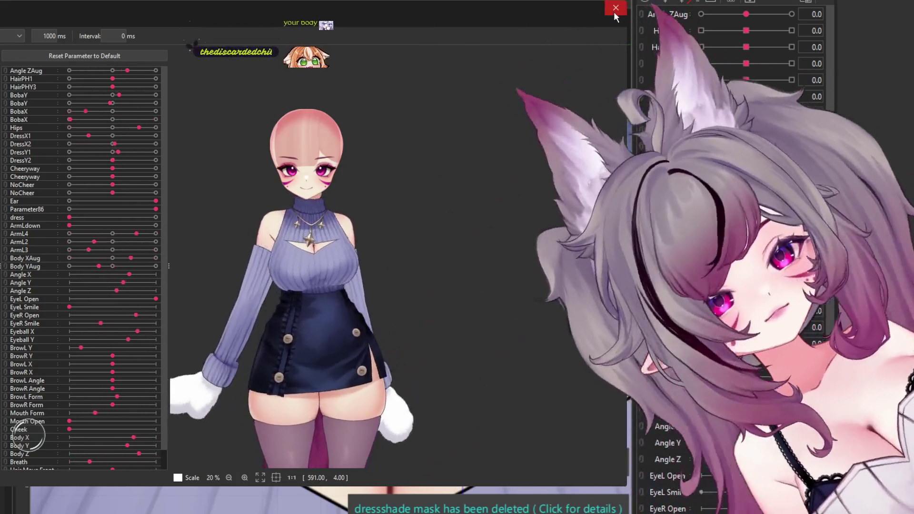
left_click(616, 8)
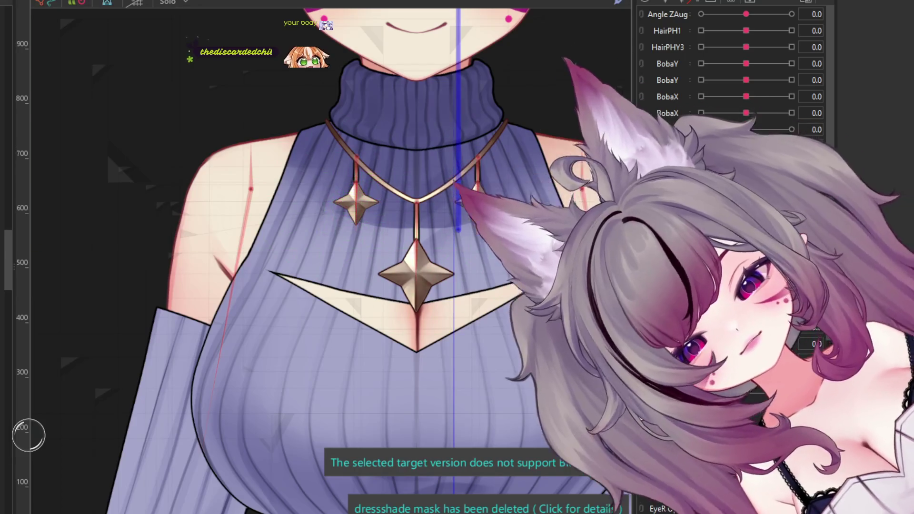
Step: On the chest warp deformer, push the chest up at BobaY +1 and down at -1
left_click(436, 219)
scroll(435, 219, "down", 3)
scroll(435, 219, "up", 3)
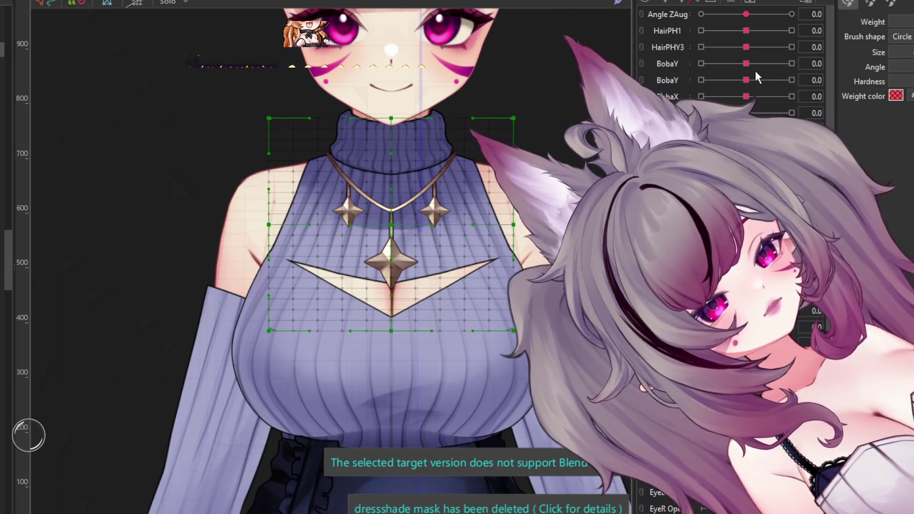
left_click_drag(746, 63, 754, 63)
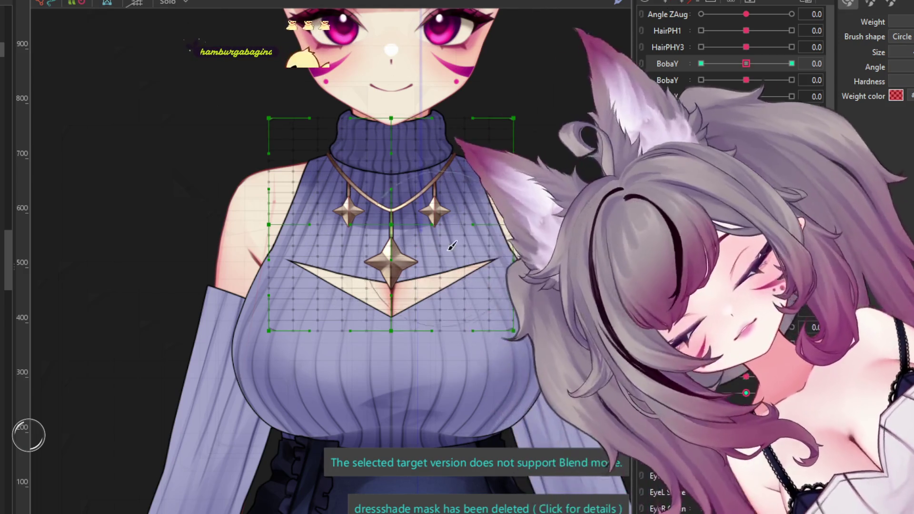
left_click(791, 64)
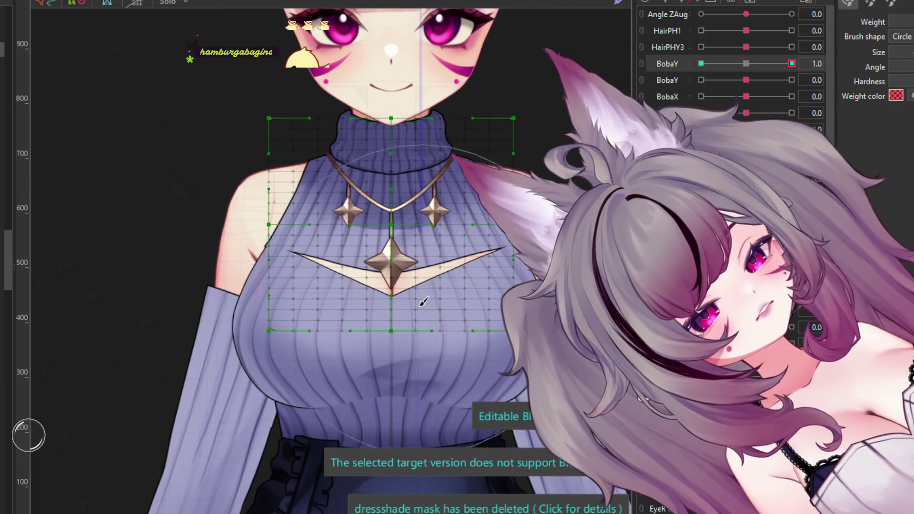
left_click_drag(423, 301, 423, 270)
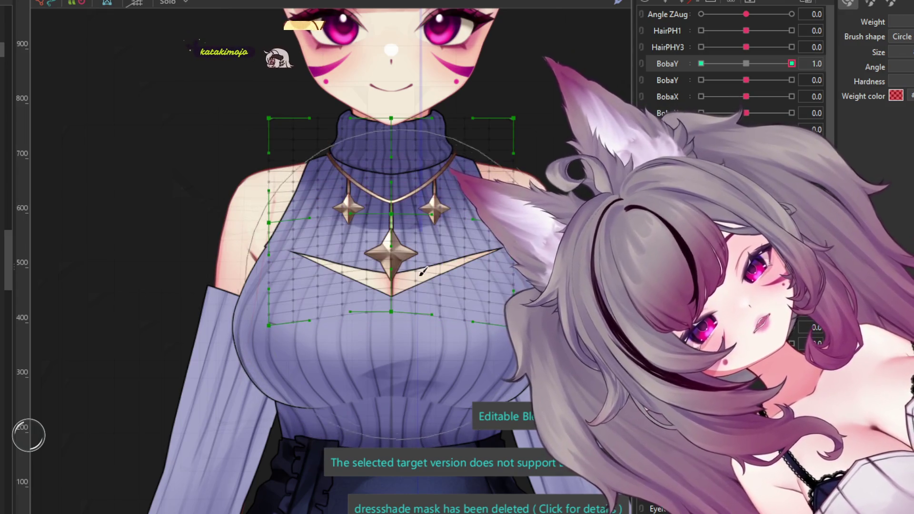
left_click(701, 63)
left_click_drag(395, 300, 396, 318)
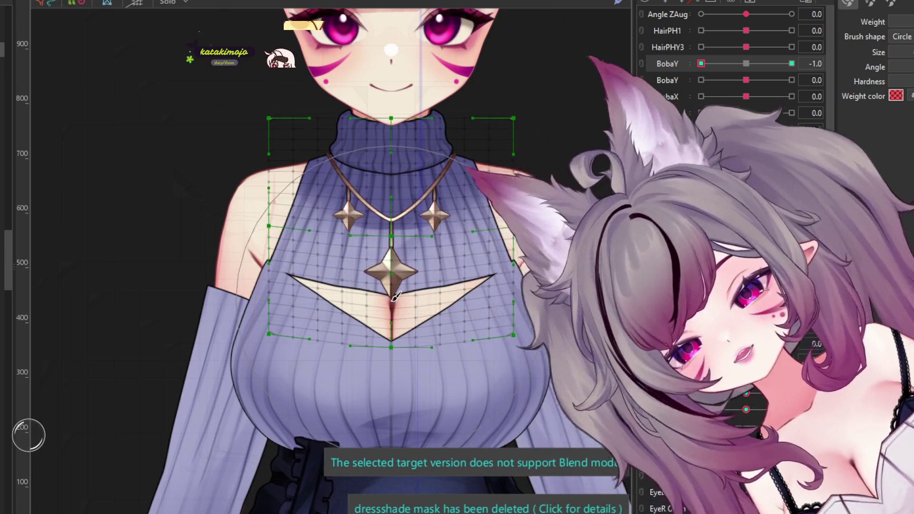
left_click_drag(395, 315, 391, 305)
left_click(746, 63)
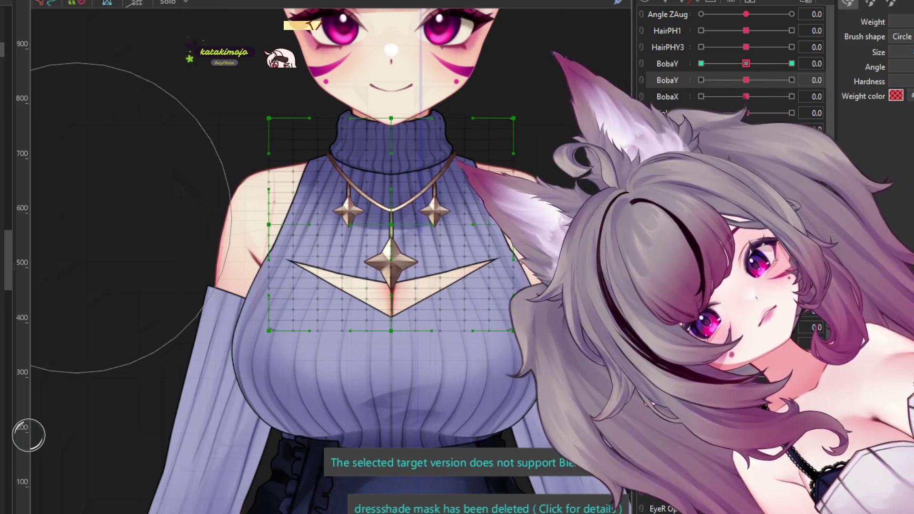
left_click(434, 190)
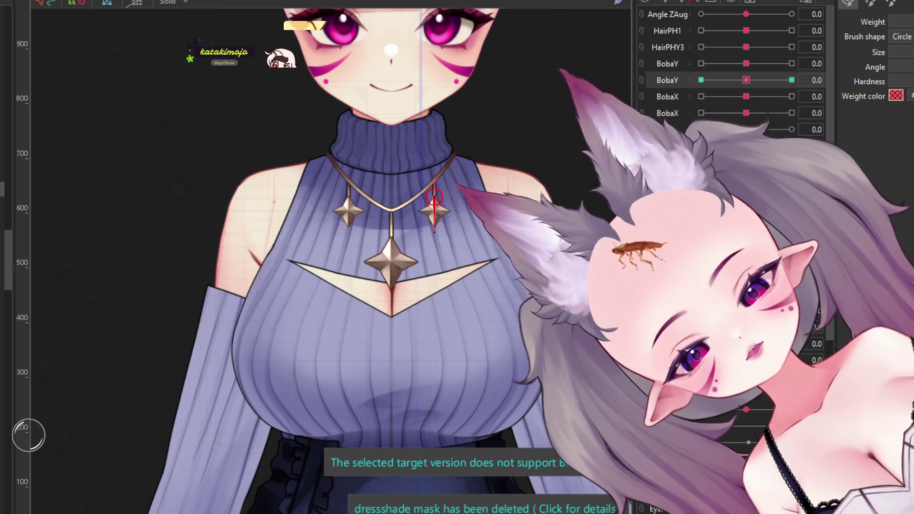
Step: Preview the left small star pendant at the second BobaY's -1, +1 and neutral keys
left_click(391, 239)
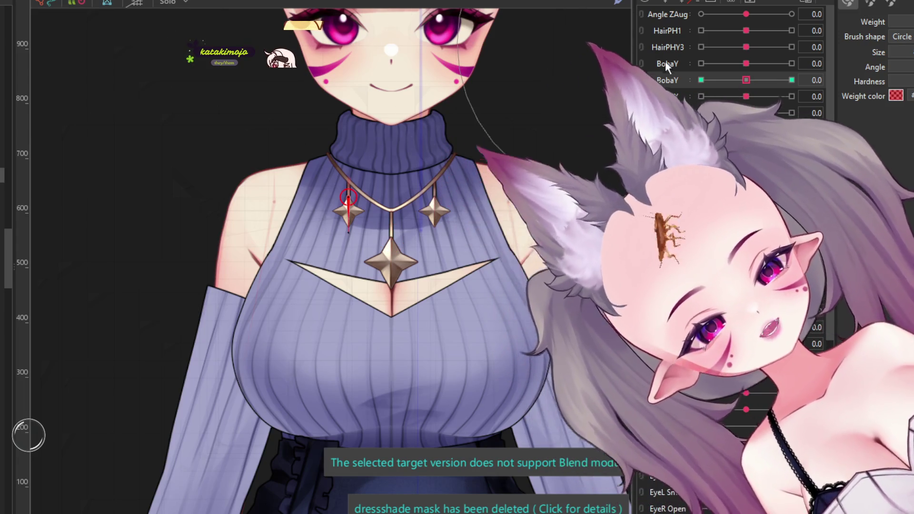
left_click(701, 80)
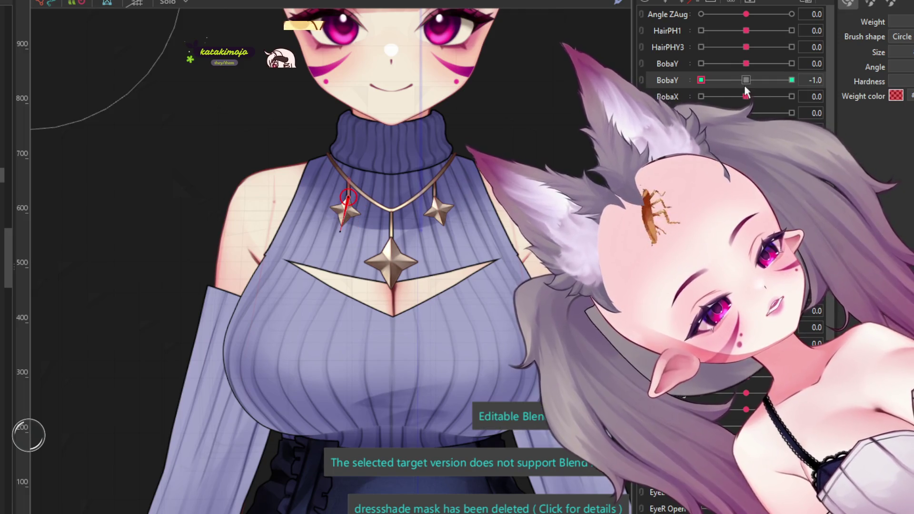
left_click(792, 80)
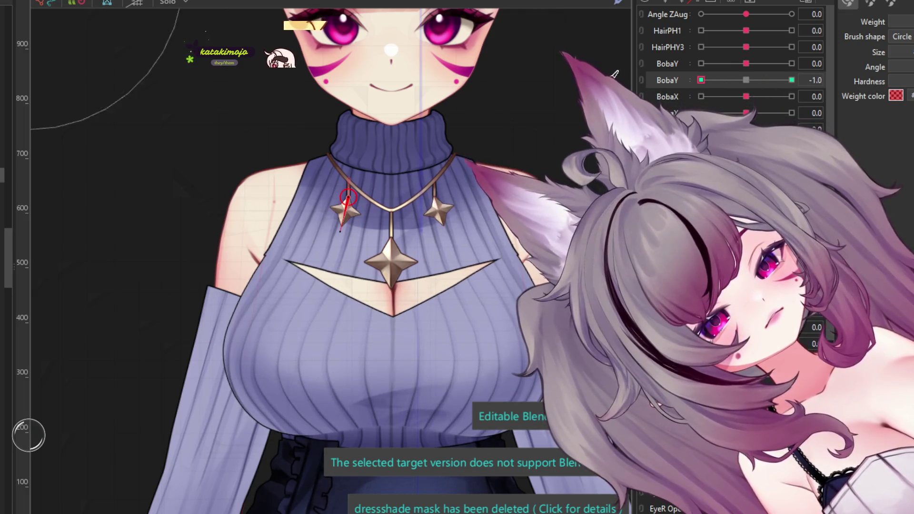
left_click(746, 80)
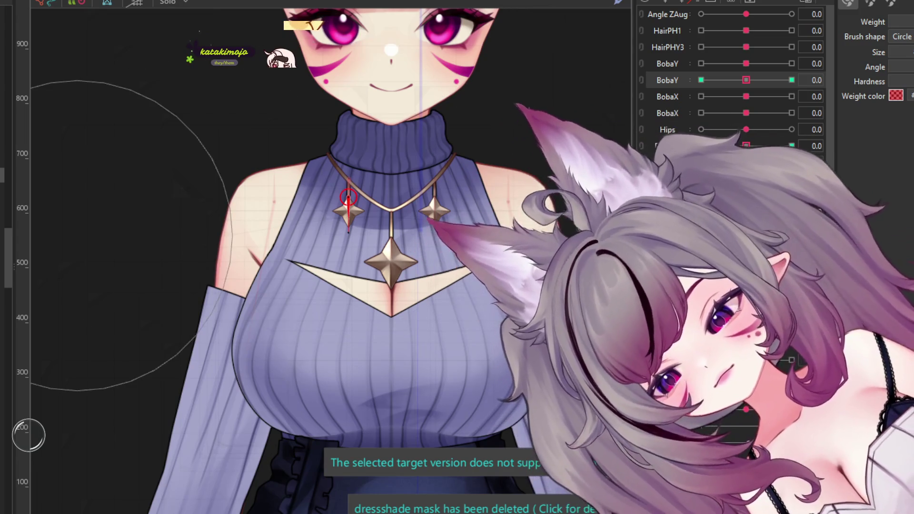
Step: Squeeze the chest mesh inward at the second BobaY's extreme keyforms, then reset to neutral
left_click(391, 224)
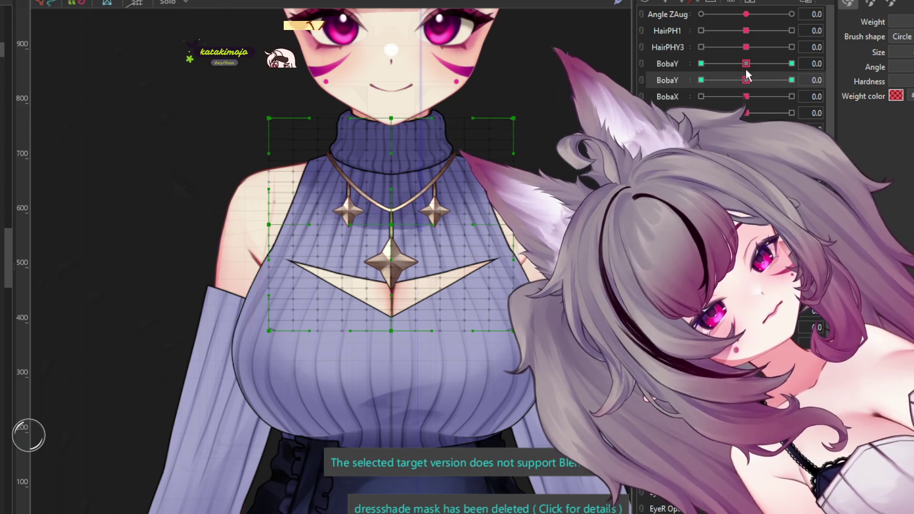
left_click(701, 80)
left_click(299, 299)
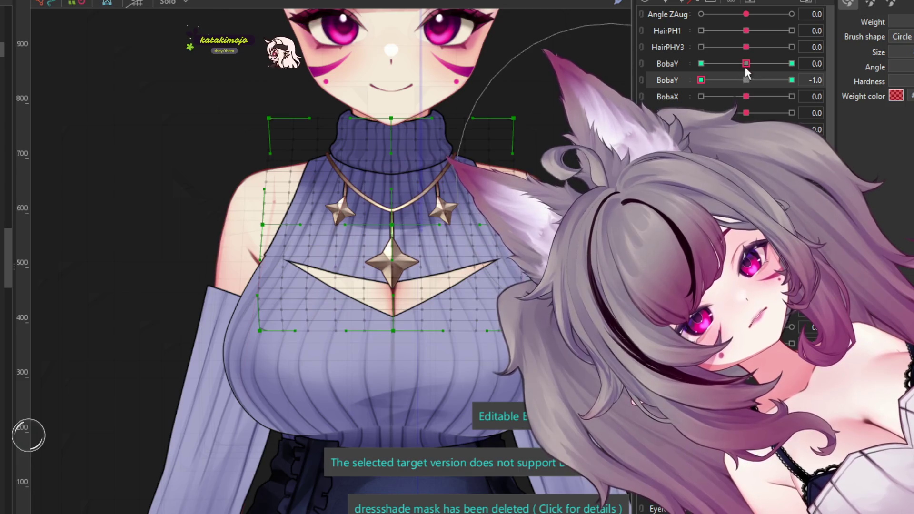
left_click(792, 80)
left_click_drag(500, 267, 490, 273)
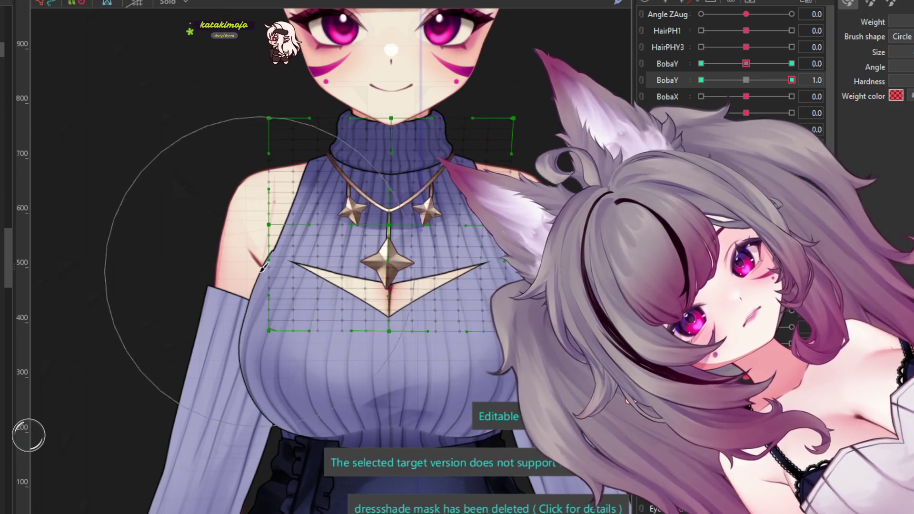
left_click_drag(276, 265, 320, 238)
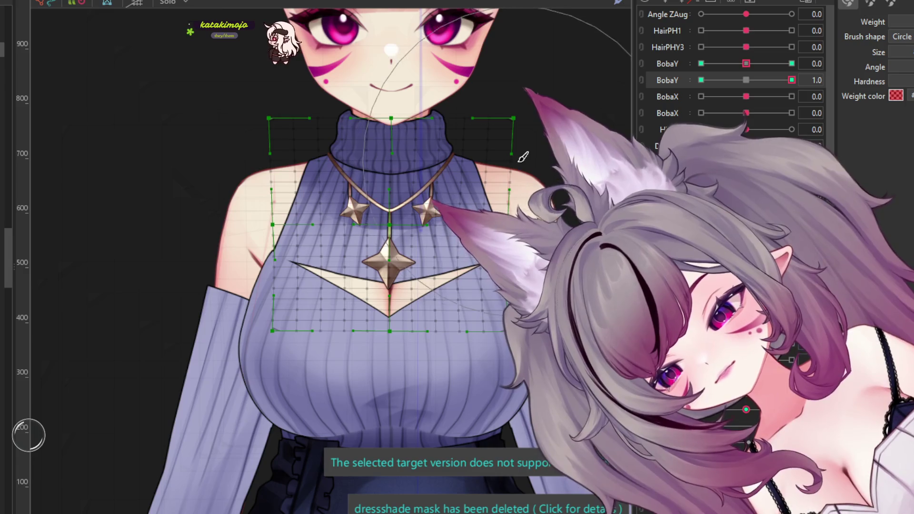
left_click(746, 80)
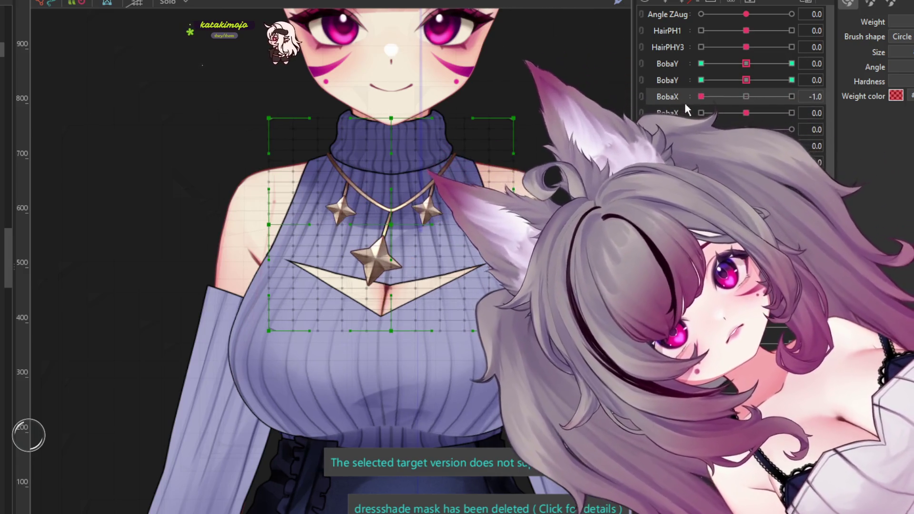
Step: Push the chest mesh and necklace sway further left at BobaX -1.0, then return to neutral
left_click(792, 97)
left_click(792, 96)
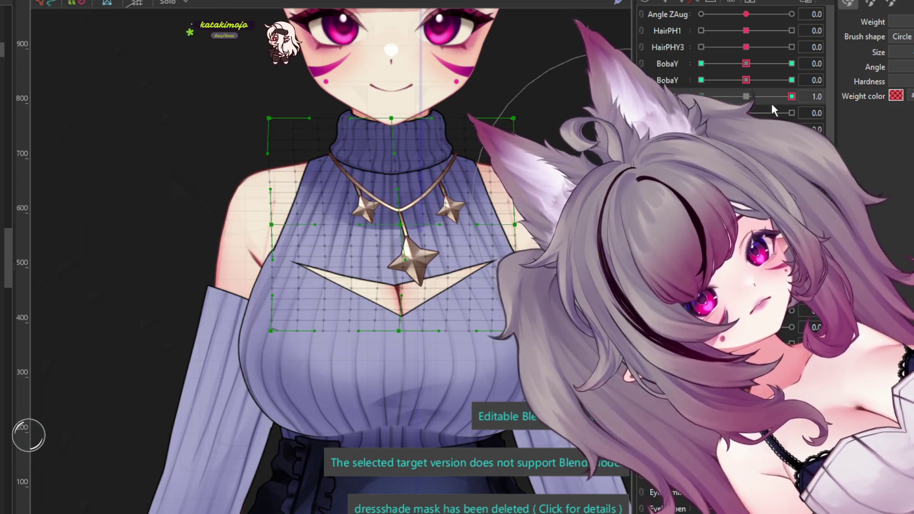
left_click(702, 97)
left_click_drag(400, 277, 395, 267)
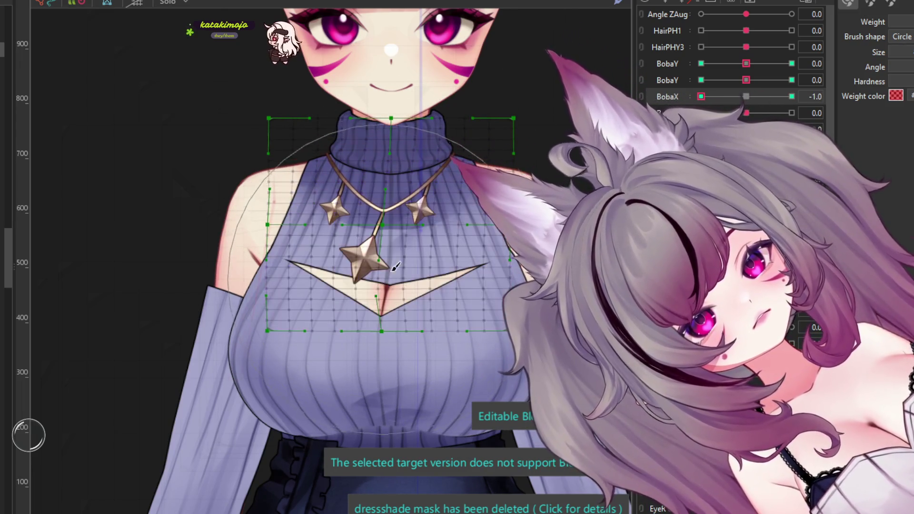
left_click(746, 97)
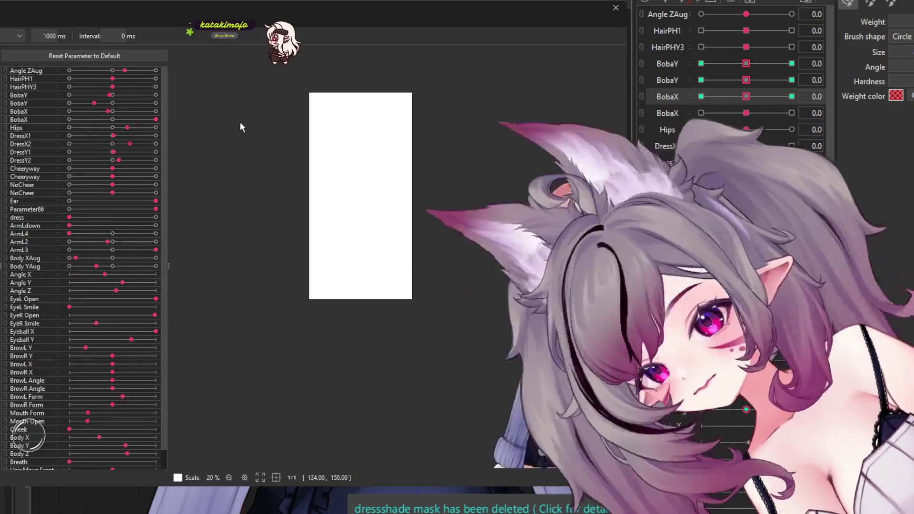
Step: Zoom in on the face and torso in the Random Pose preview, then close it
scroll(287, 138, "up", 5)
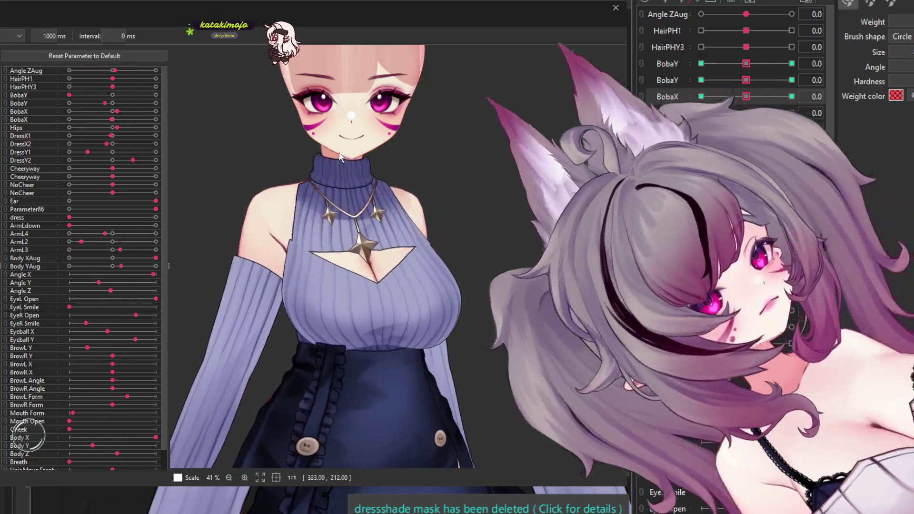
scroll(305, 180, "up", 5)
scroll(310, 164, "down", 3)
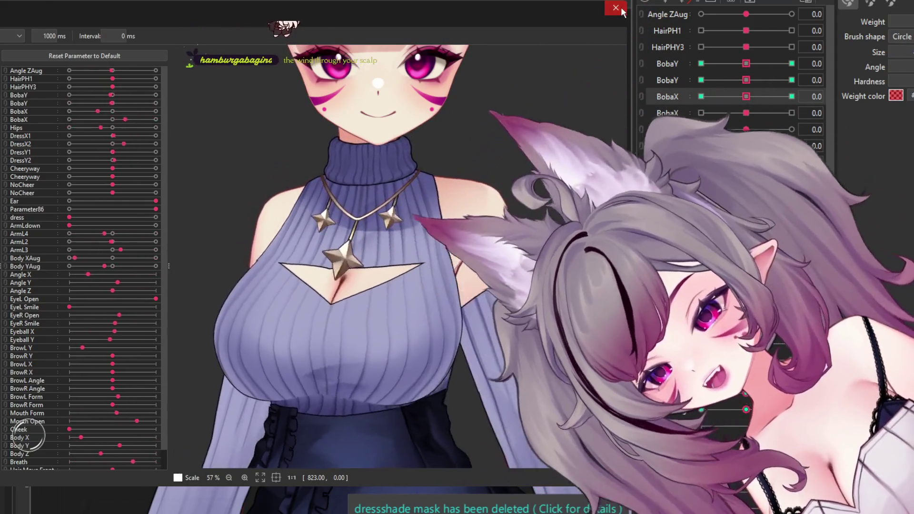
left_click(616, 8)
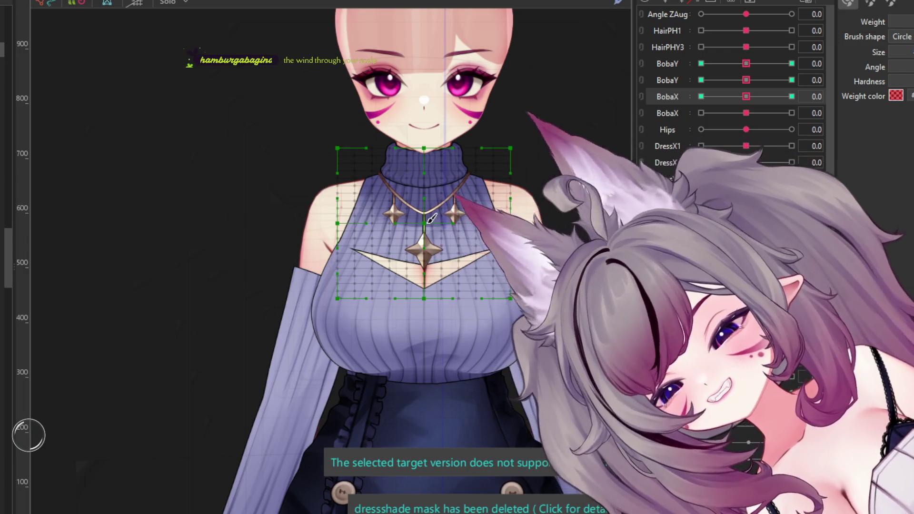
Step: Zoom and pan to a necklace close-up and select the left star ornament
scroll(431, 218, "down", 1)
scroll(415, 214, "up", 2)
scroll(394, 210, "up", 2)
scroll(394, 210, "up", 2)
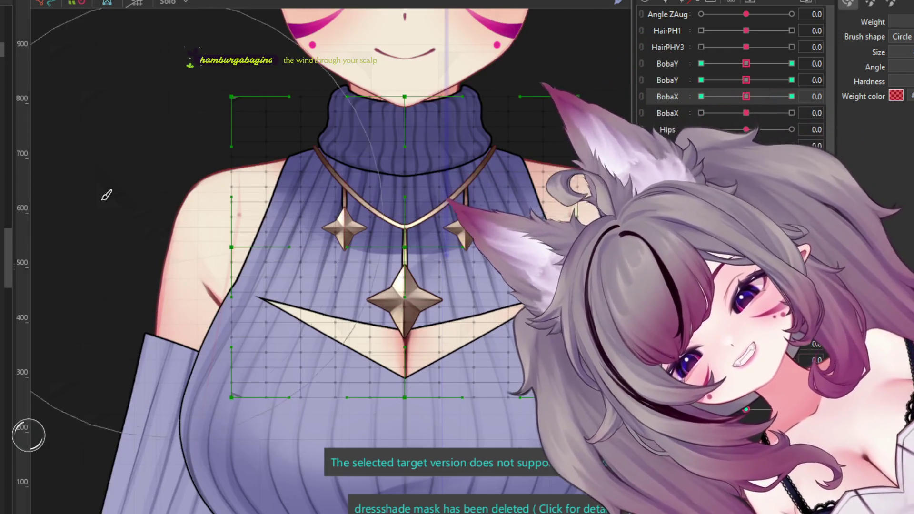
middle_click_drag(180, 160, 136, 151)
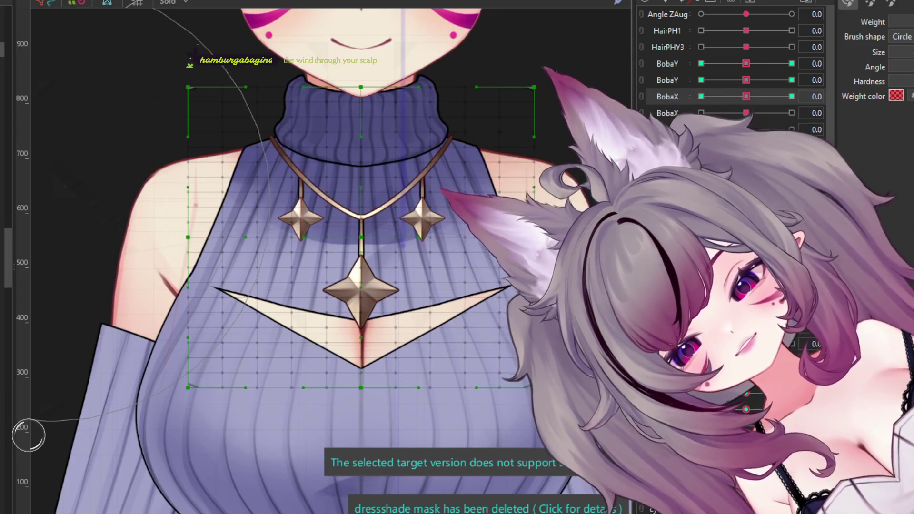
left_click(422, 219)
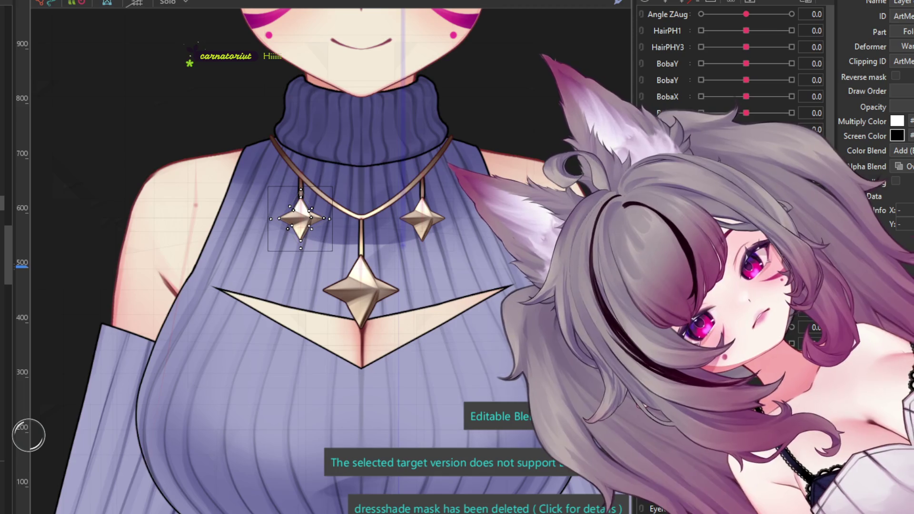
Step: Add the other side star to the selection, then select the larger neck and necklace mesh
left_click(422, 219, "shift")
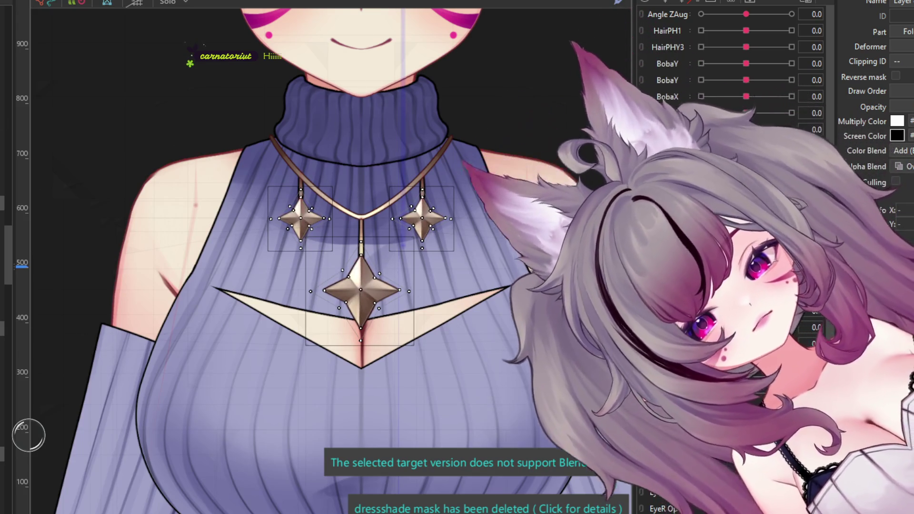
left_click(266, 267)
scroll(235, 209, "up", 2)
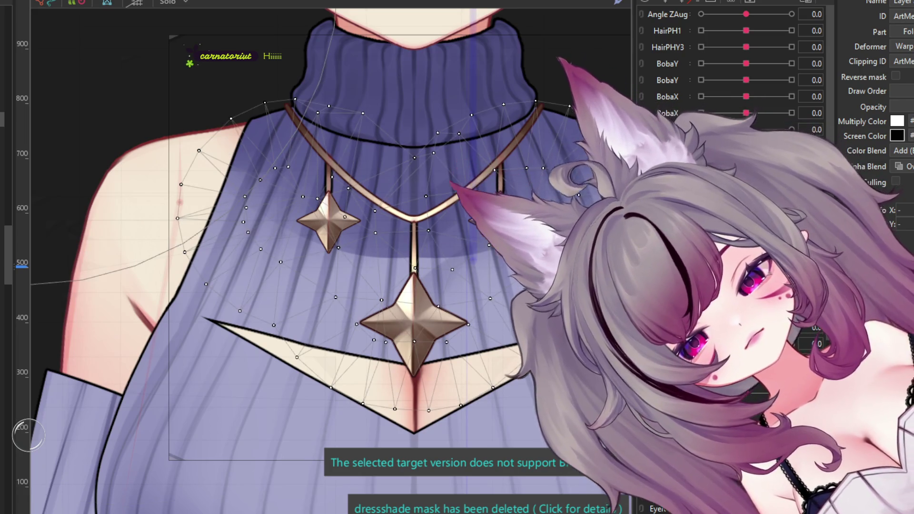
scroll(181, 200, "down", 2)
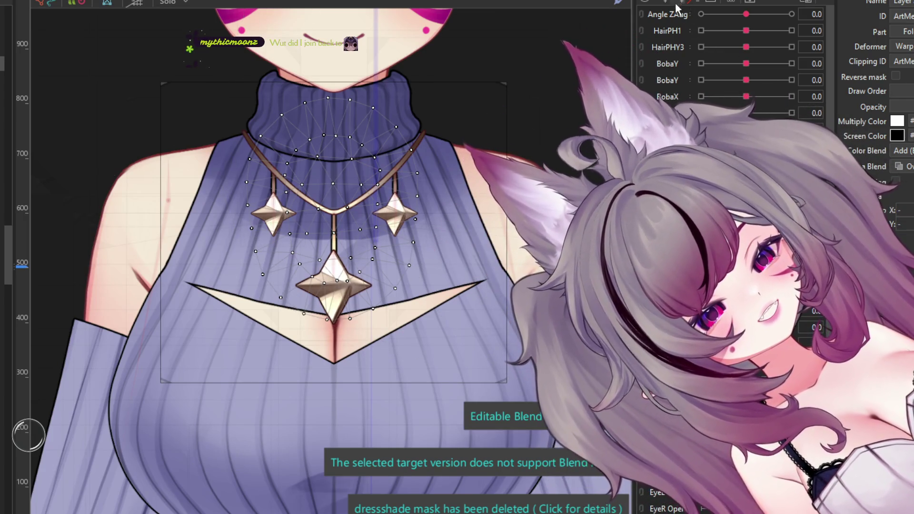
Step: Select and deselect the necklace mesh on the chest to inspect it and its deformer
left_click(343, 259)
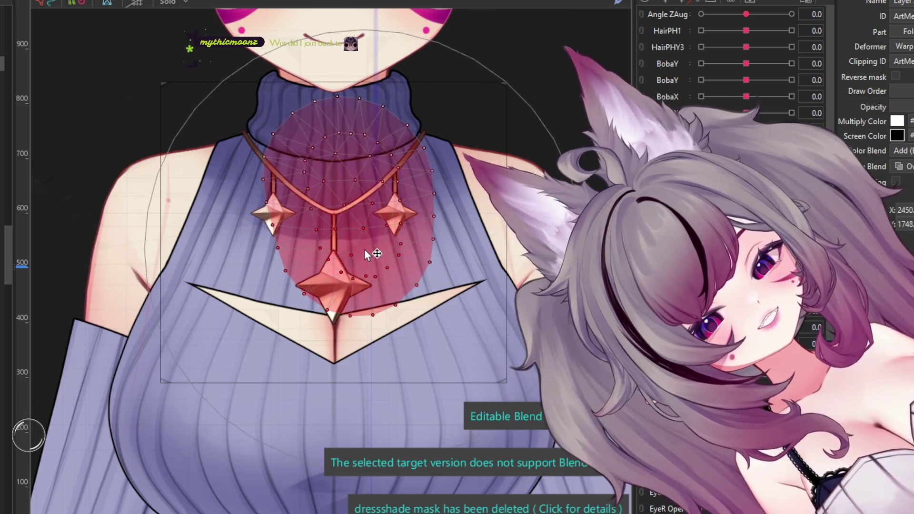
left_click(374, 247)
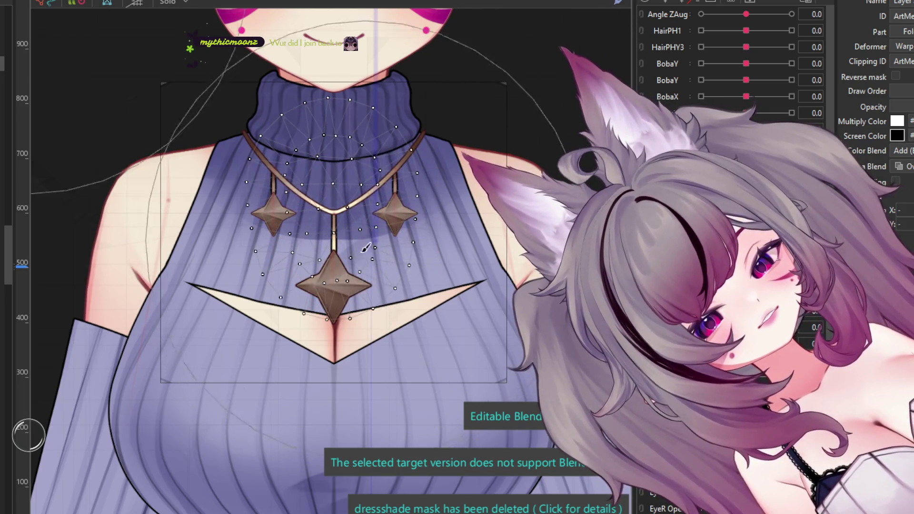
left_click(317, 265)
left_click(275, 253)
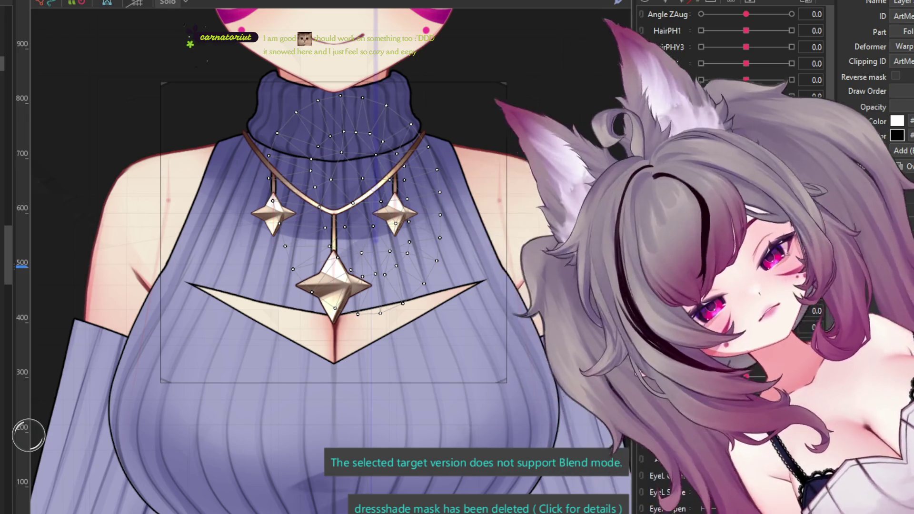
scroll(479, 330, "up", 5)
scroll(479, 330, "down", 3)
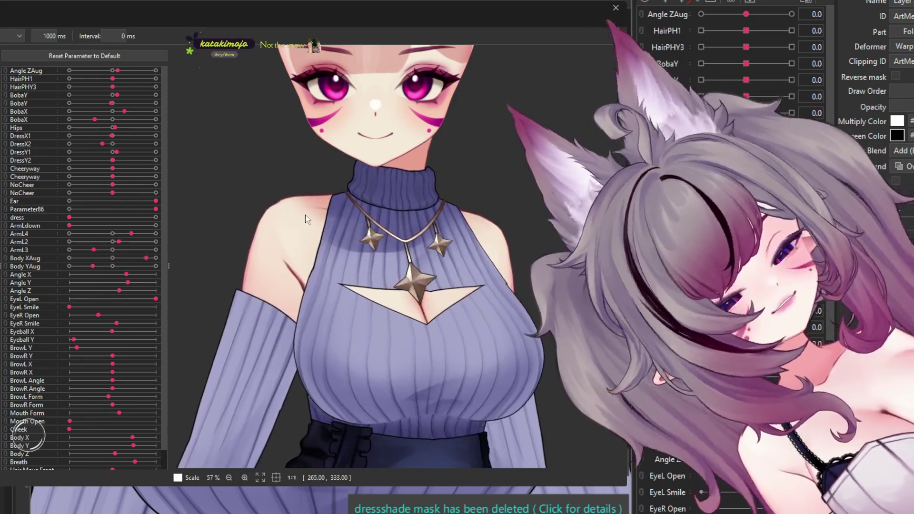
scroll(305, 215, "down", 5)
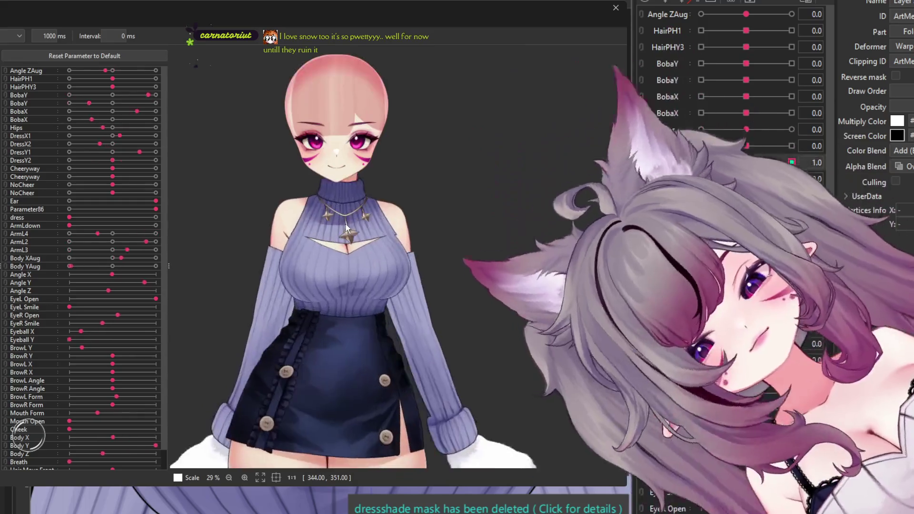
scroll(345, 229, "up", 2)
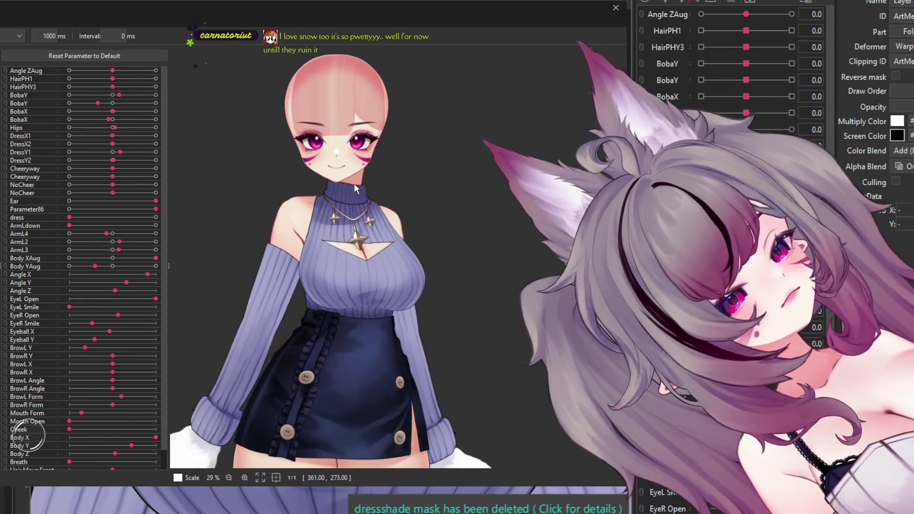
scroll(354, 198, "up", 2)
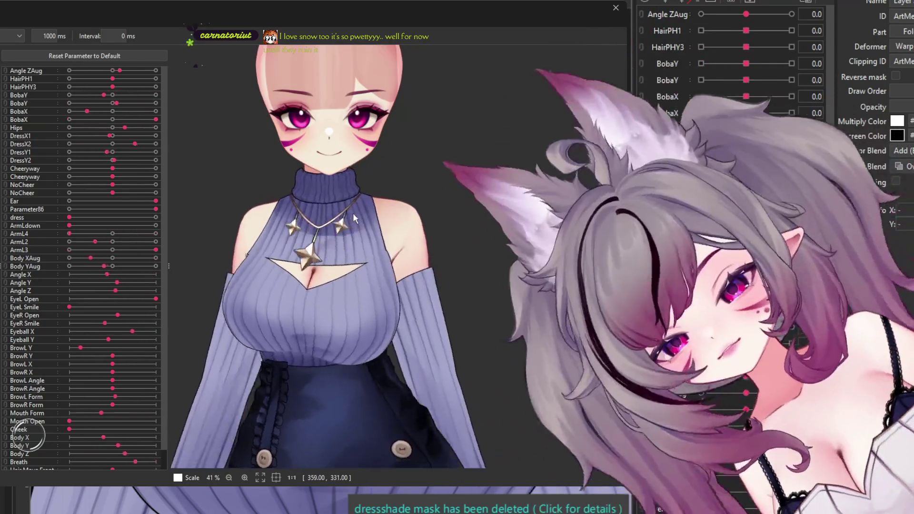
scroll(355, 213, "down", 2)
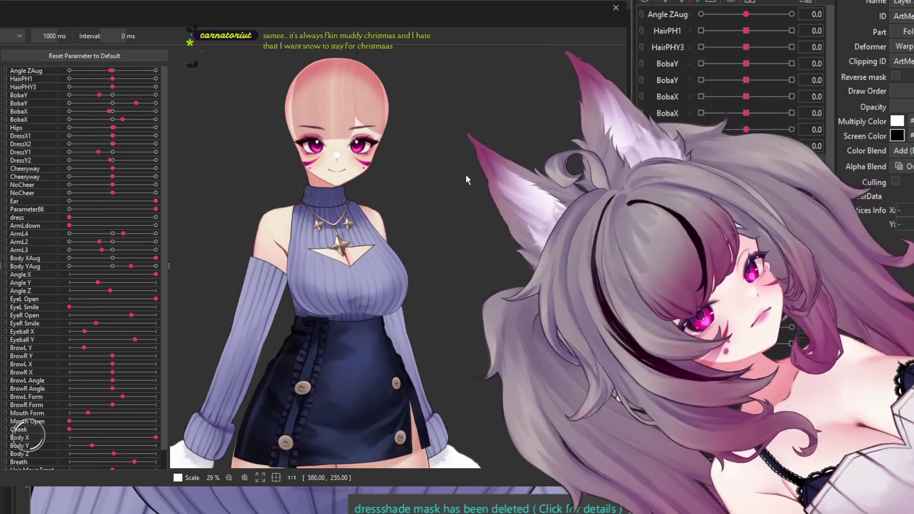
scroll(424, 180, "down", 5)
scroll(425, 181, "down", 2)
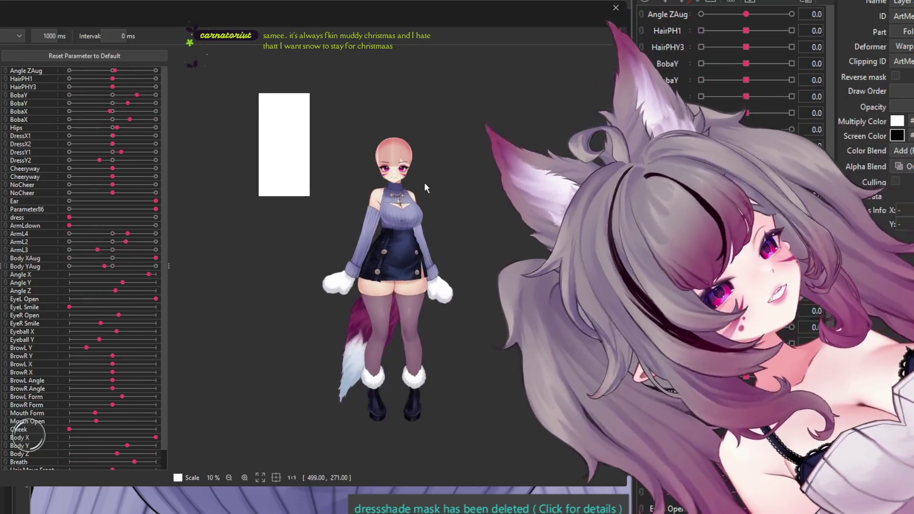
scroll(431, 203, "up", 2)
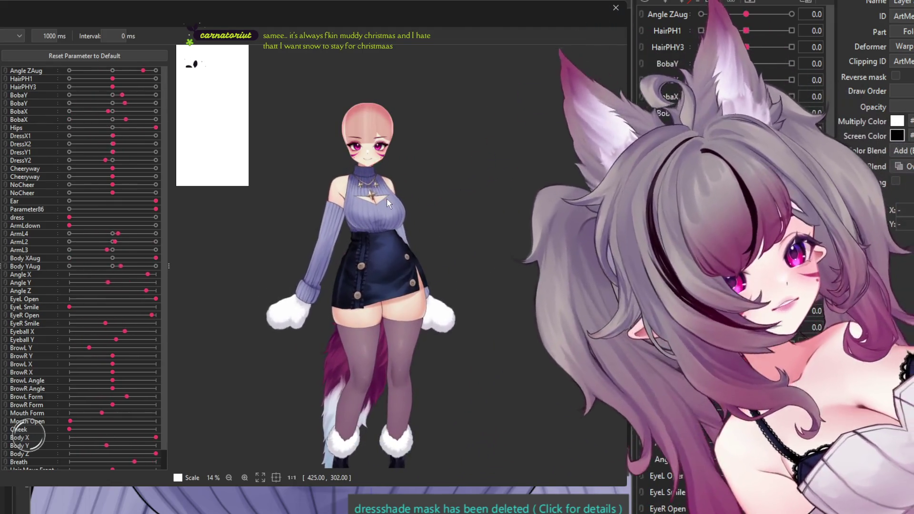
scroll(388, 217, "up", 2)
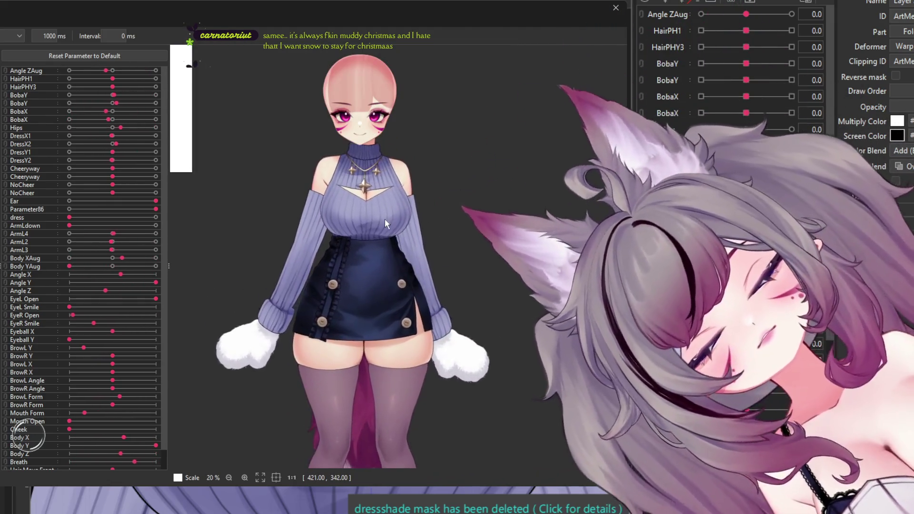
scroll(385, 219, "up", 2)
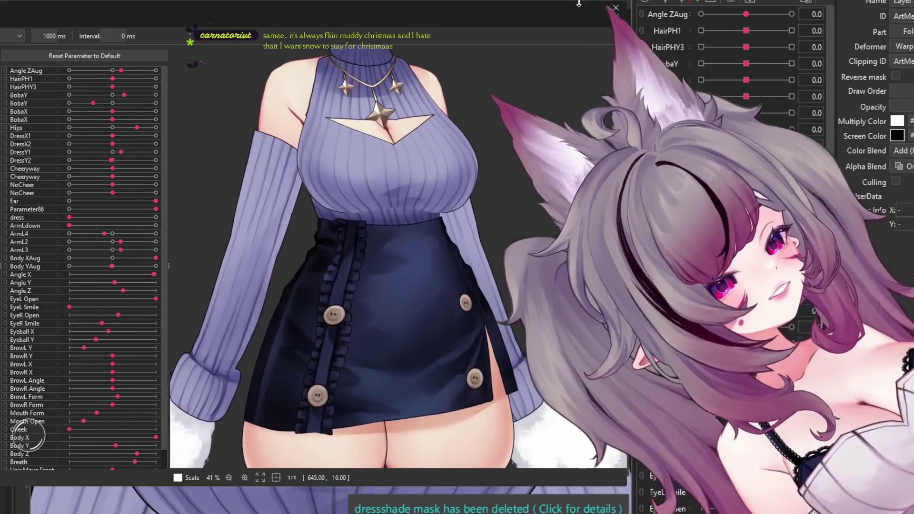
Step: Close the random-pose preview and adjust the canvas zoom
key("Escape")
scroll(406, 296, "down", 3)
scroll(407, 293, "up", 3)
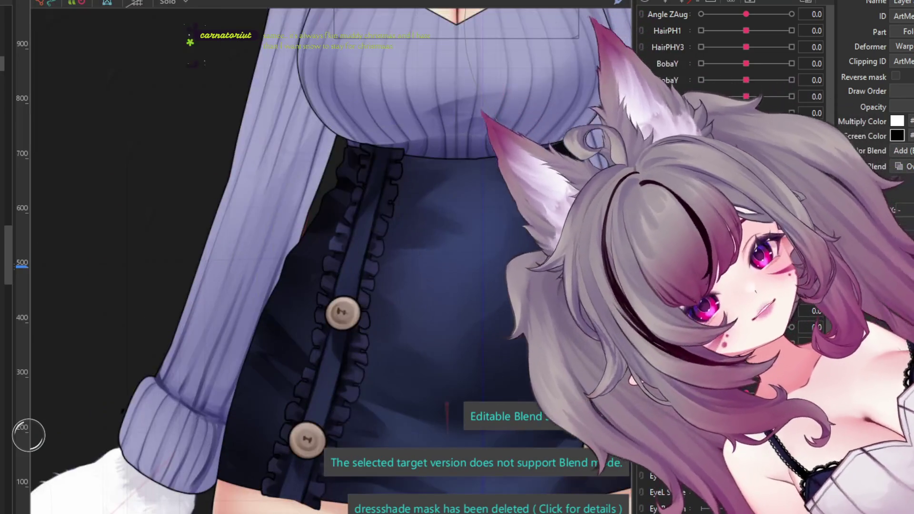
scroll(344, 208, "up", 3)
Step: Select the skirt ruffle and dress frill meshes, then reopen the preview with Ctrl+Shift+P
left_click(393, 173)
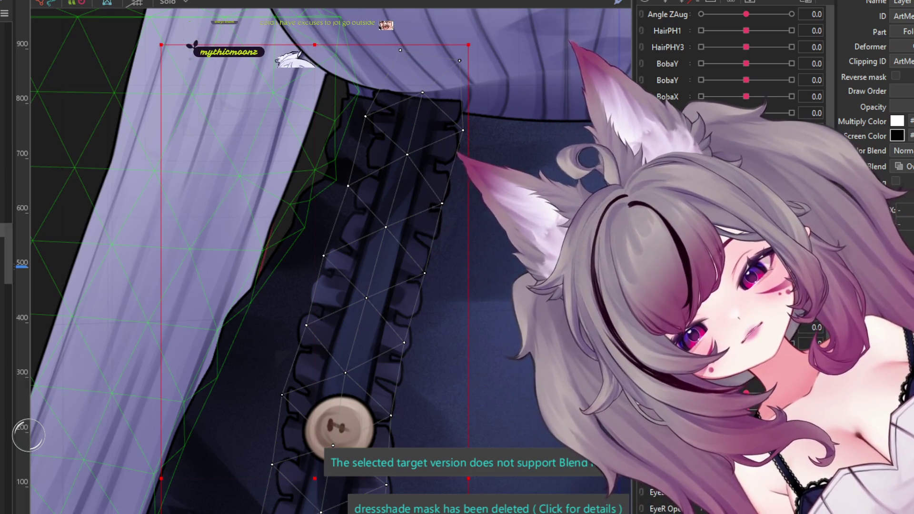
key("Escape")
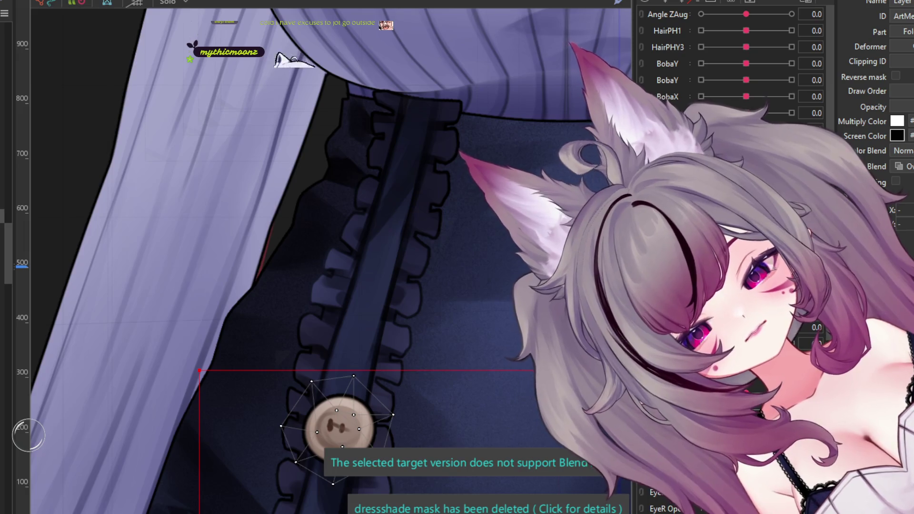
left_click(362, 238, "shift")
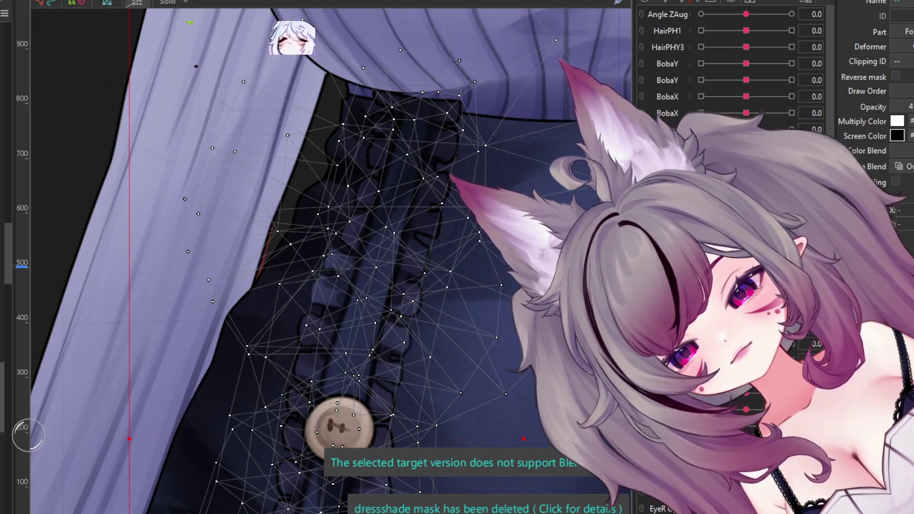
key("ctrl+shift+p")
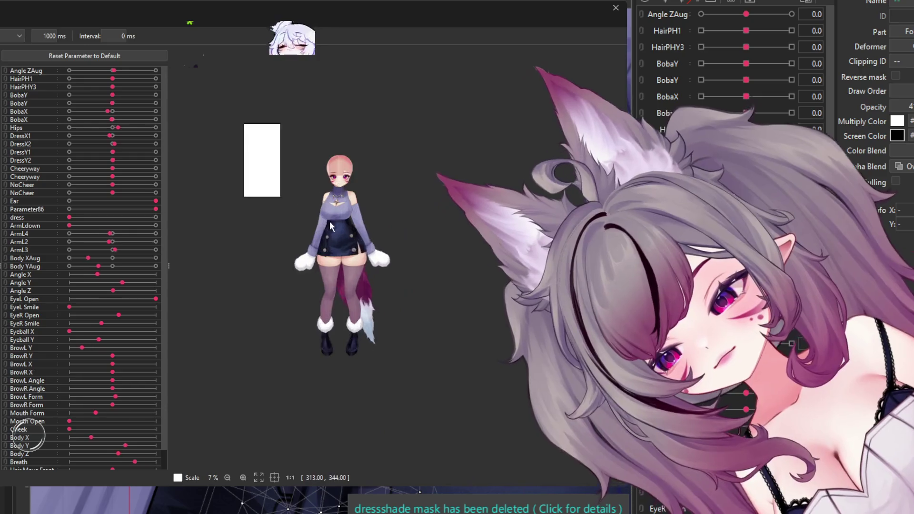
scroll(329, 221, "up", 1)
scroll(364, 221, "up", 1)
scroll(321, 193, "up", 3)
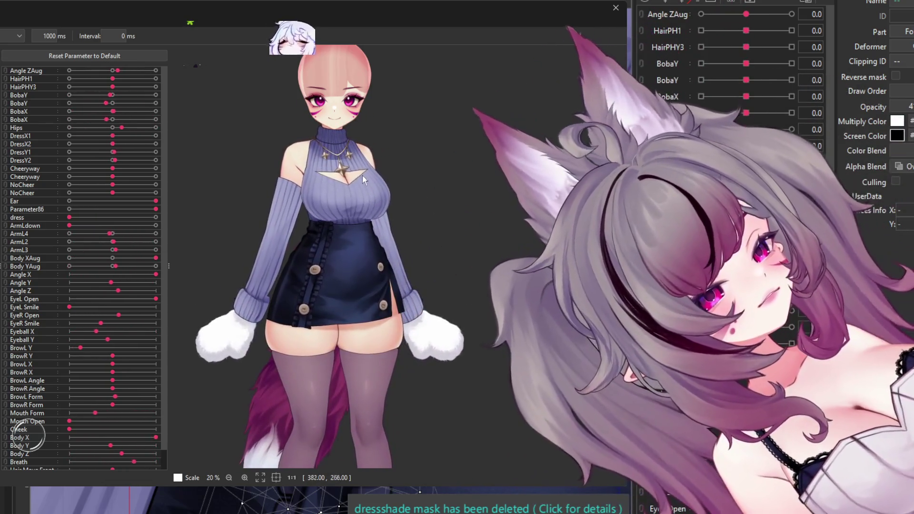
scroll(313, 131, "up", 3)
scroll(298, 150, "up", 3)
scroll(319, 147, "up", 3)
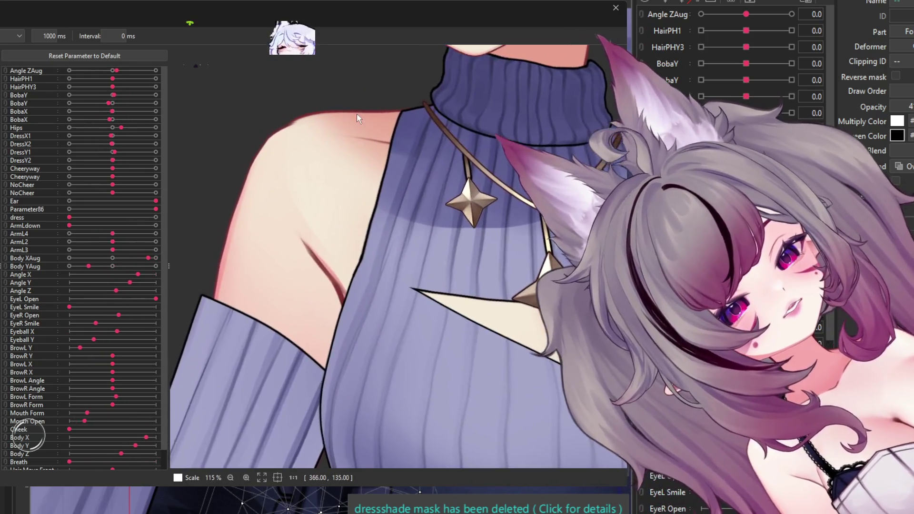
scroll(362, 124, "down", 2)
scroll(372, 138, "down", 3)
scroll(381, 146, "down", 3)
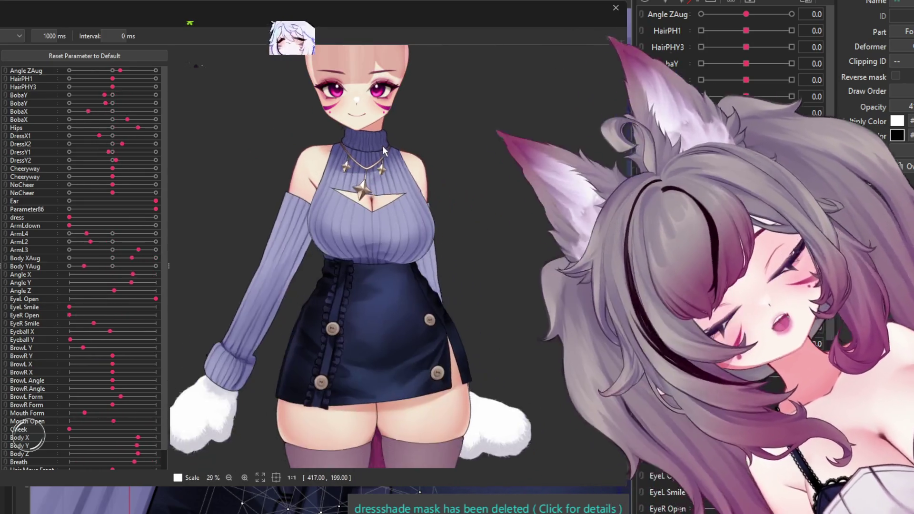
scroll(380, 145, "down", 4)
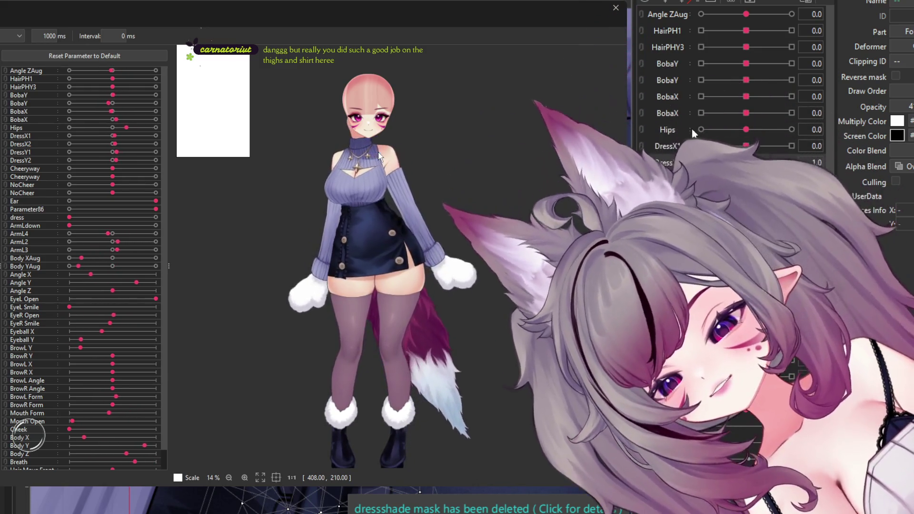
scroll(327, 186, "down", 2)
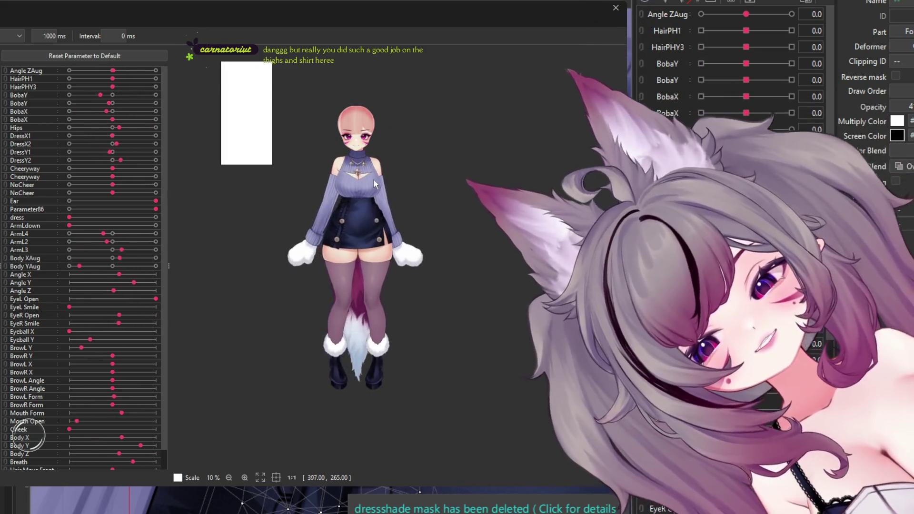
scroll(362, 198, "up", 2)
scroll(365, 201, "up", 1)
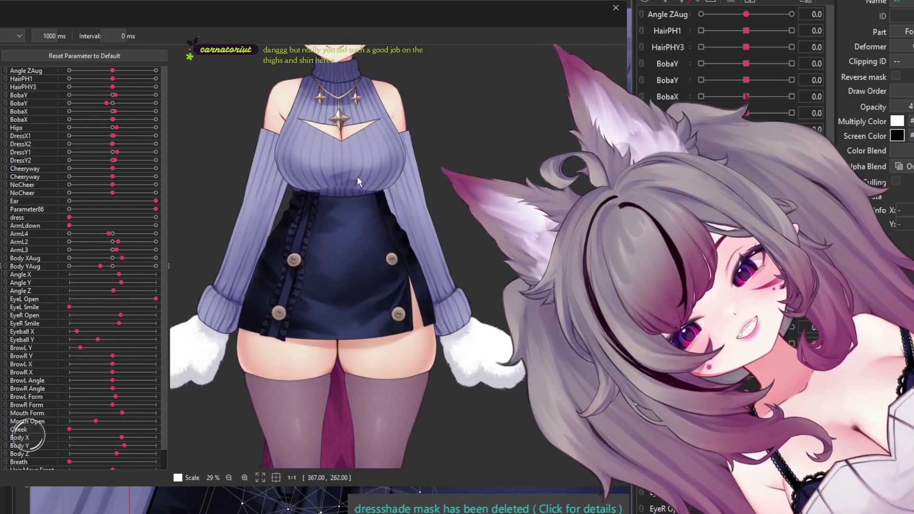
scroll(358, 181, "down", 2)
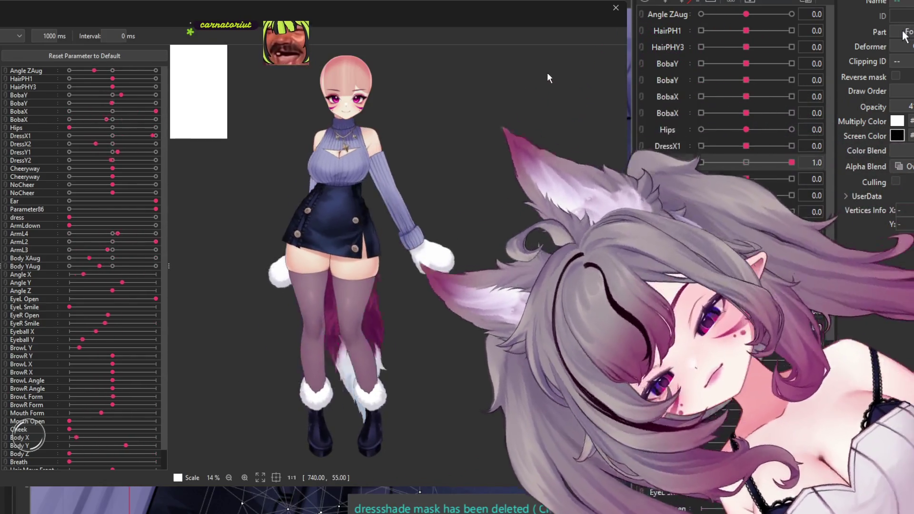
scroll(290, 159, "down", 2)
scroll(323, 62, "up", 2)
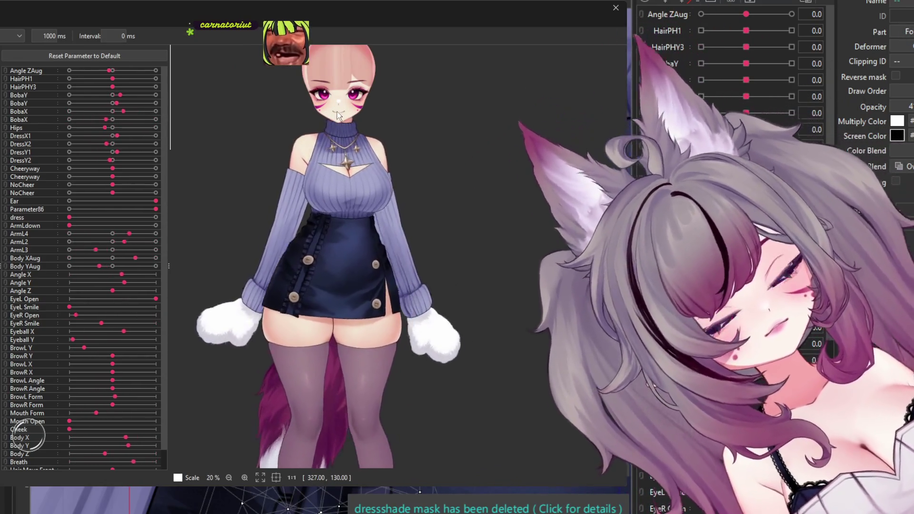
scroll(337, 116, "up", 2)
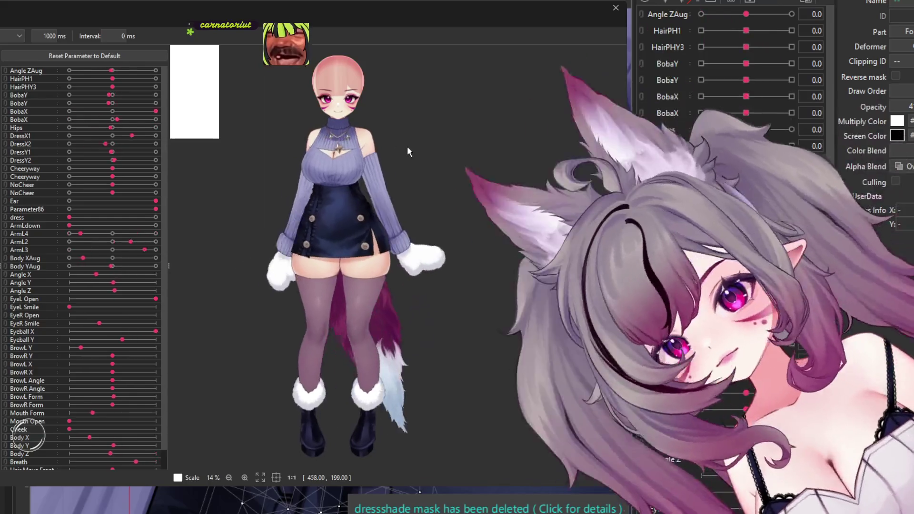
scroll(396, 190, "down", 2)
scroll(354, 282, "up", 5)
scroll(356, 293, "up", 2)
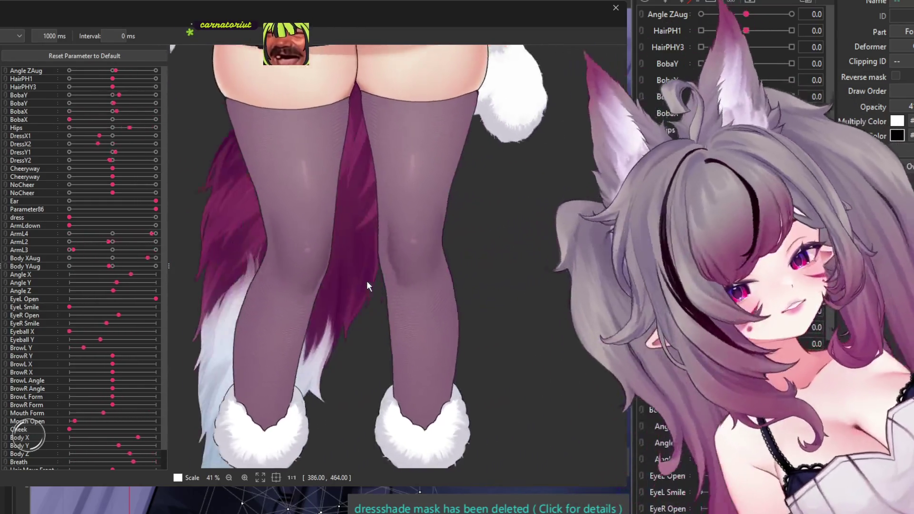
scroll(367, 281, "down", 3)
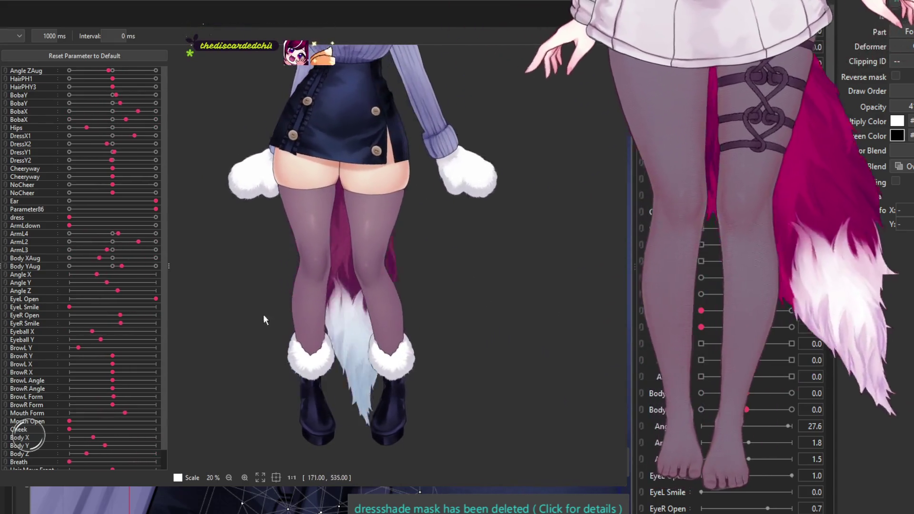
scroll(283, 377, "down", 2)
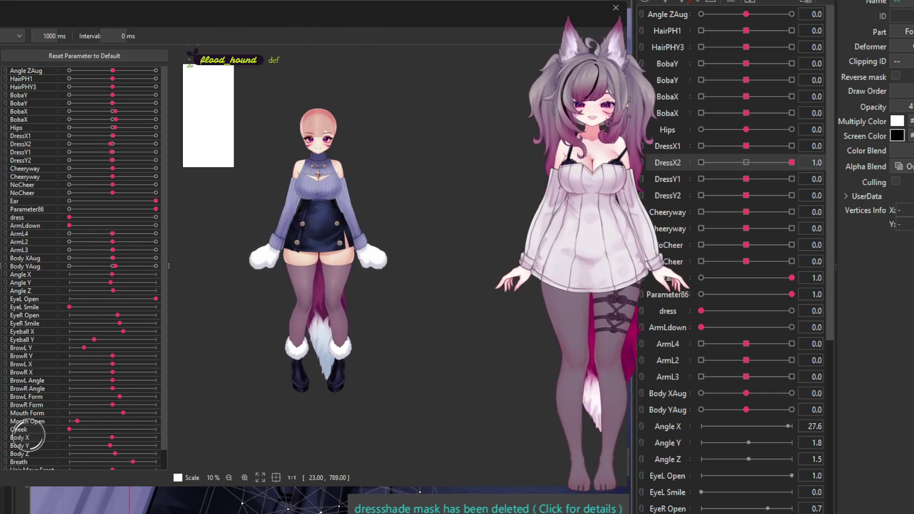
scroll(247, 318, "up", 1)
scroll(174, 376, "down", 2)
scroll(255, 330, "up", 3)
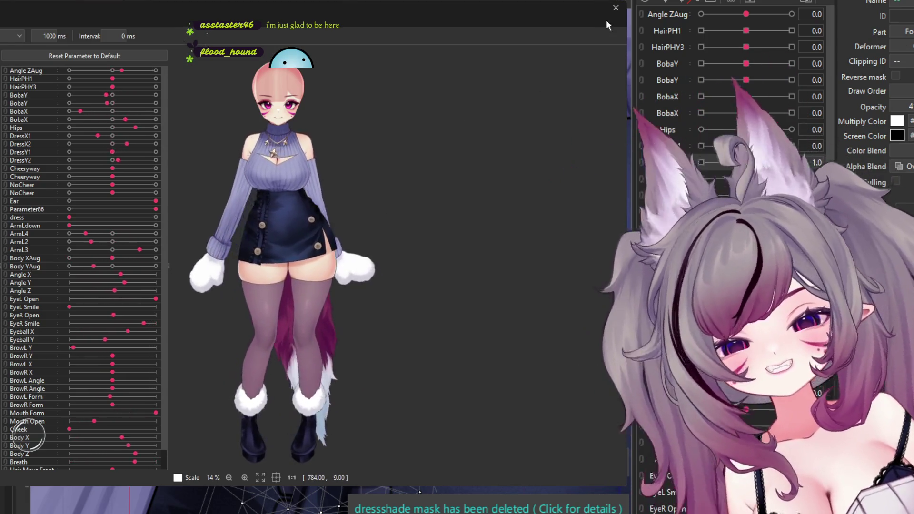
Step: Close the Random Pose window and zoom the canvas back onto the model
left_click(616, 8)
scroll(476, 95, "down", 5)
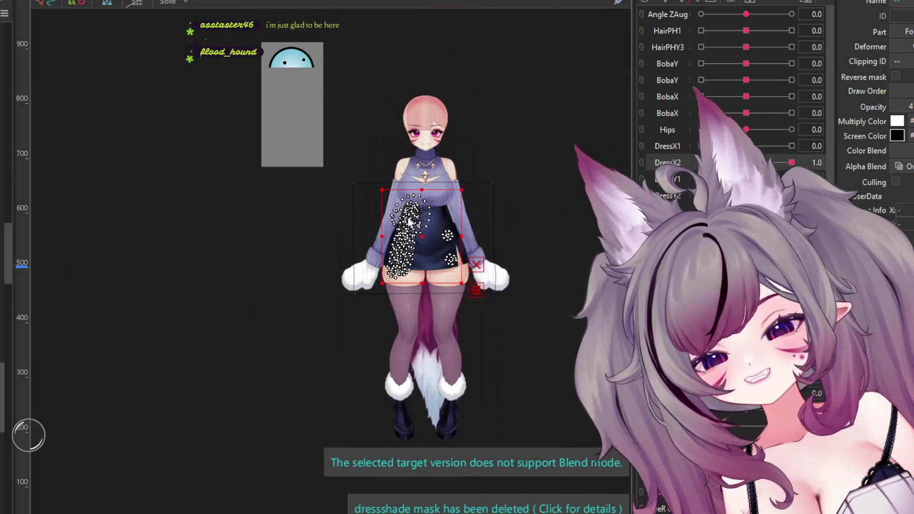
scroll(412, 50, "up", 6)
scroll(386, 122, "down", 2)
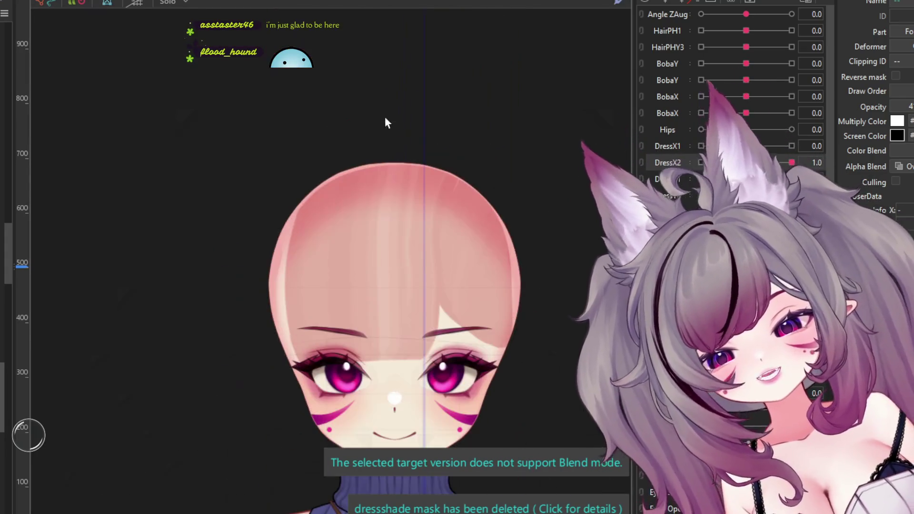
Step: Select the head art mesh and zoom in on the face
left_click(395, 231)
scroll(362, 231, "down", 2)
scroll(362, 231, "up", 4)
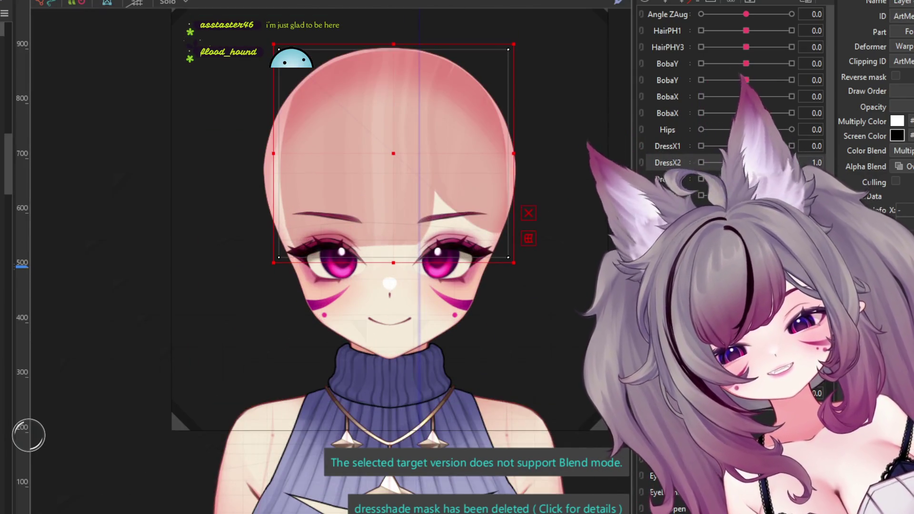
scroll(347, 171, "down", 1)
scroll(362, 158, "down", 3)
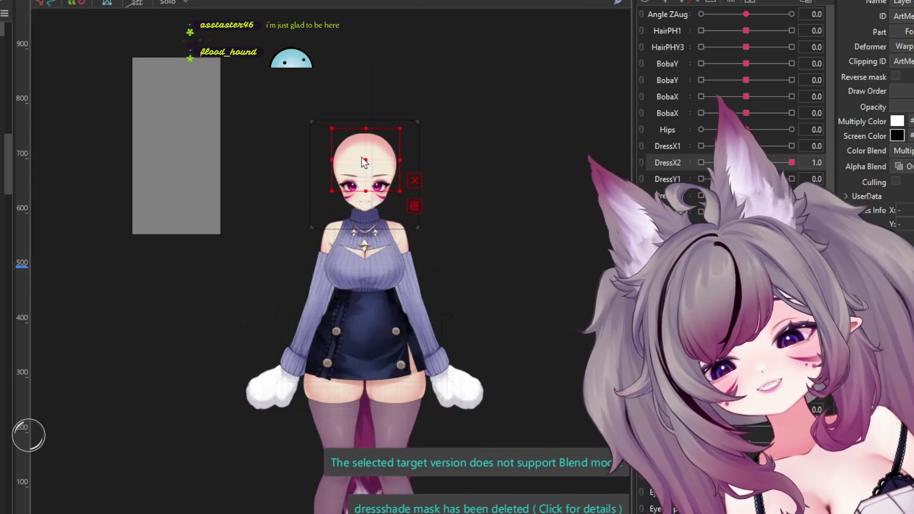
scroll(358, 167, "up", 1)
scroll(359, 167, "up", 2)
scroll(358, 167, "up", 3)
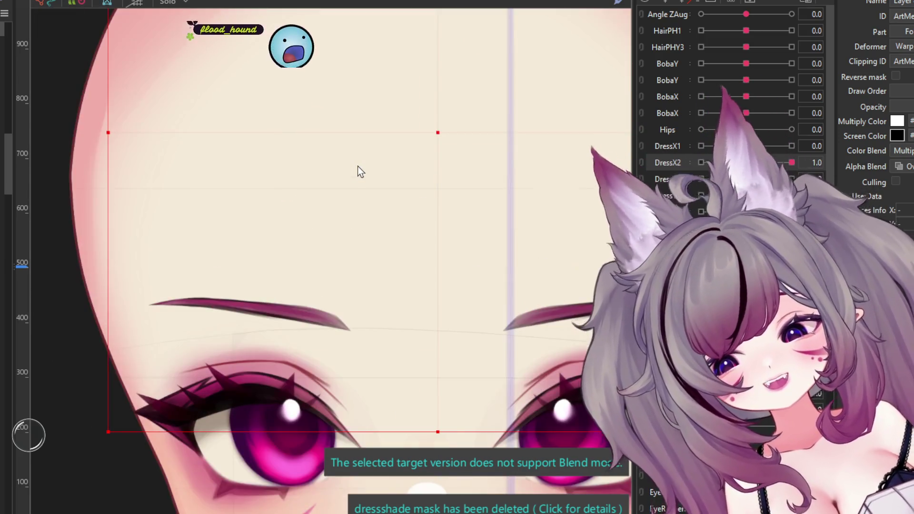
scroll(358, 167, "down", 4)
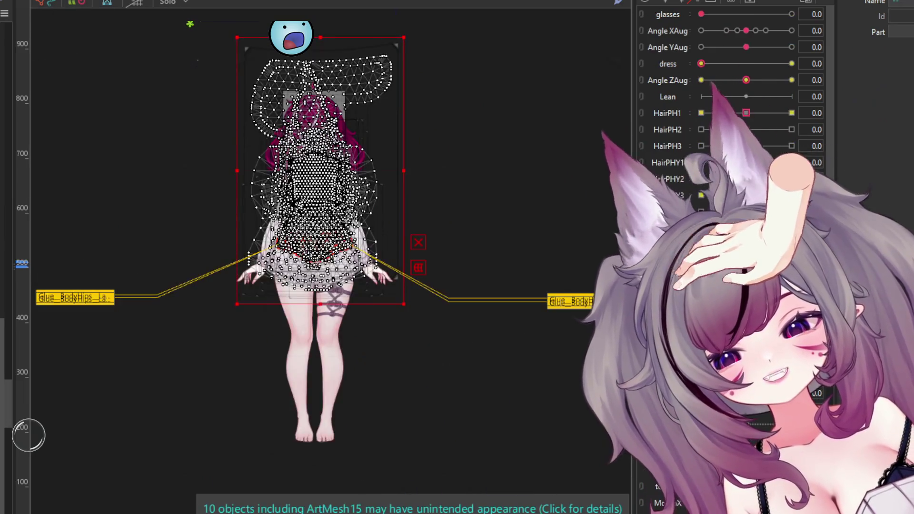
Step: Clear the selection and briefly check the right eye's warp deformer
scroll(304, 69, "up", 2)
scroll(267, 82, "up", 2)
scroll(267, 82, "down", 3)
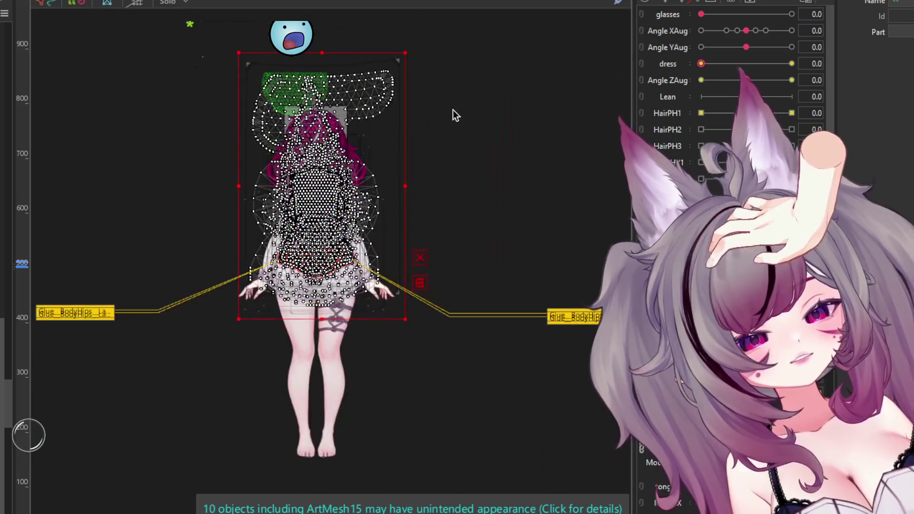
left_click(452, 110)
scroll(309, 142, "up", 5)
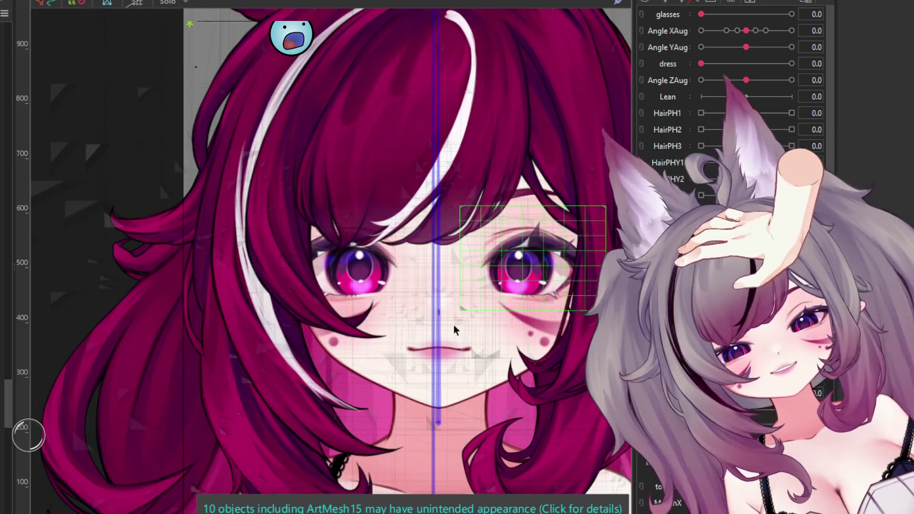
left_click(409, 262)
middle_click_drag(410, 261, 380, 242)
left_click(341, 239)
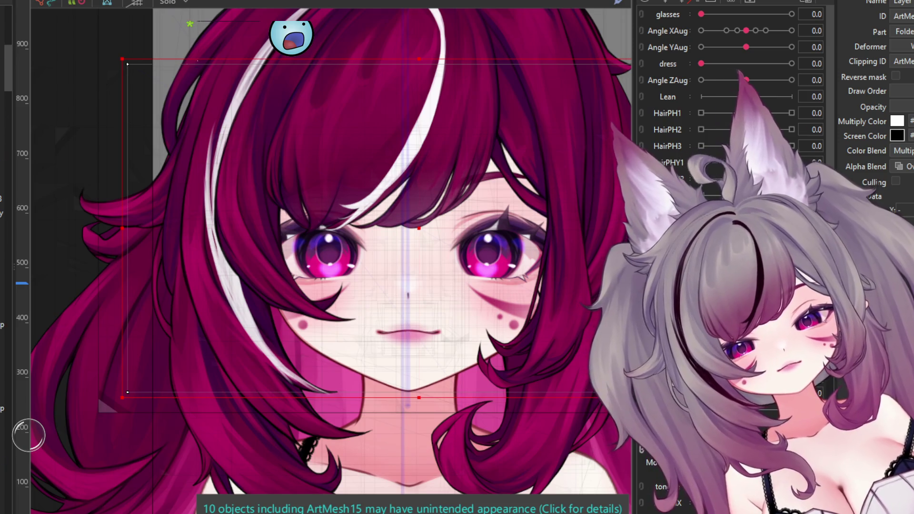
Step: Select the face art mesh and its deformer, then all objects, and check the torso deformer
scroll(353, 309, "down", 2)
scroll(353, 309, "down", 3)
scroll(352, 324, "up", 5)
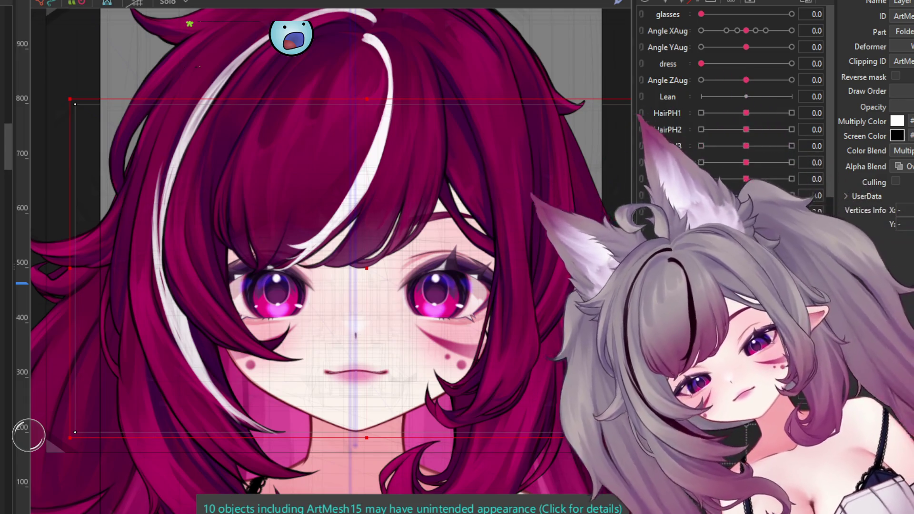
left_click(343, 376)
left_click(350, 189)
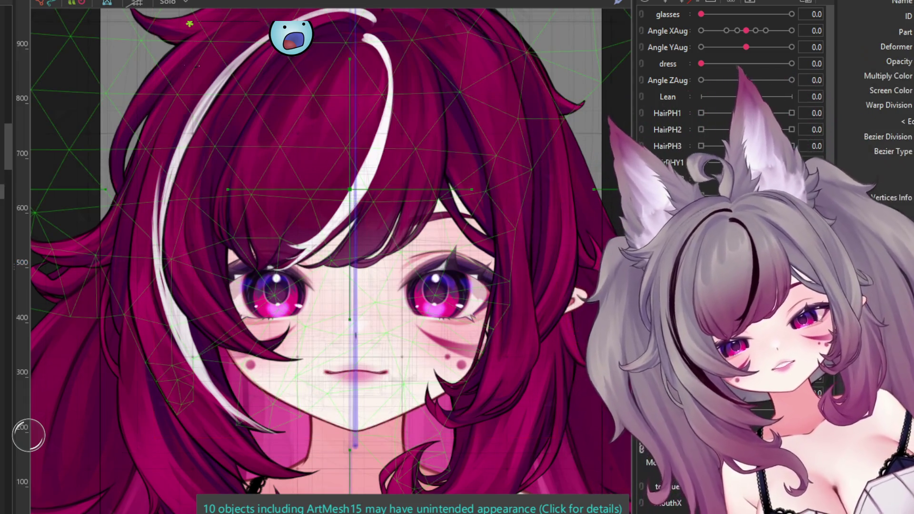
key("ctrl+a")
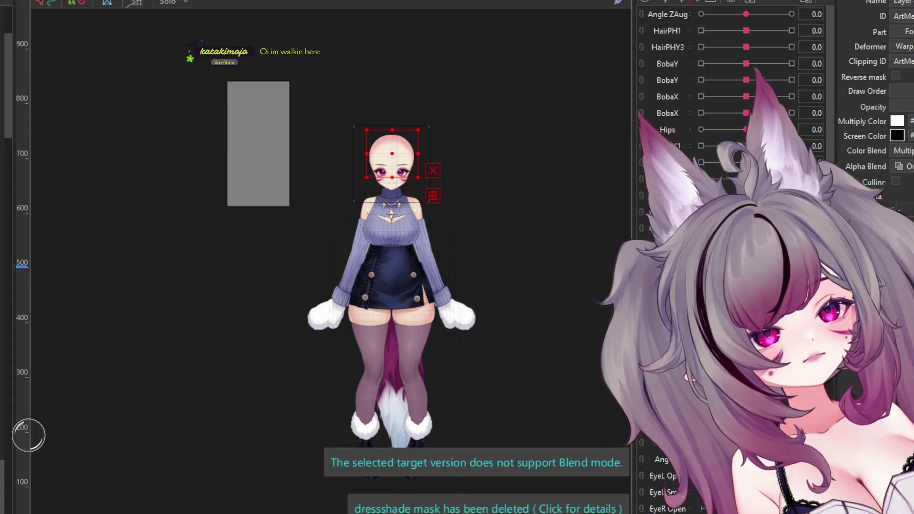
left_click(455, 320)
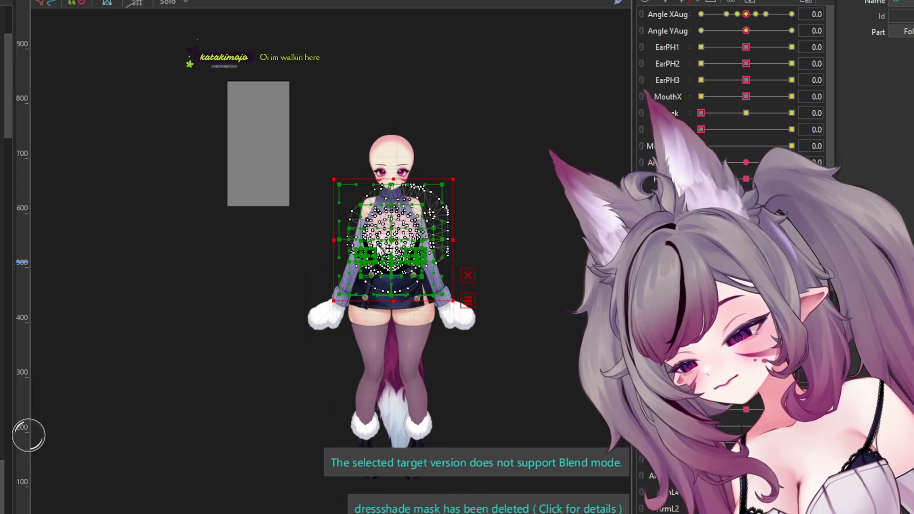
Step: Shift the selected mesh up over the head
scroll(402, 234, "up", 5)
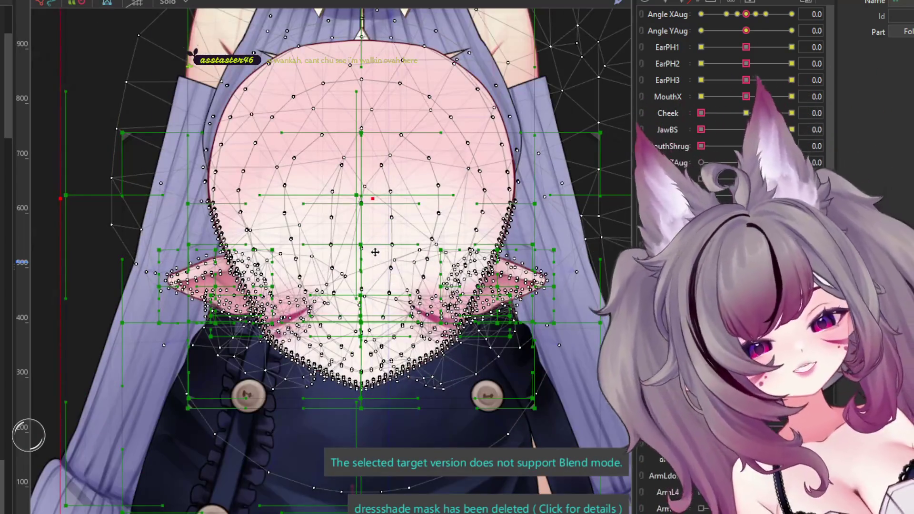
scroll(376, 248, "up", 2)
scroll(376, 248, "down", 3)
scroll(376, 249, "down", 1)
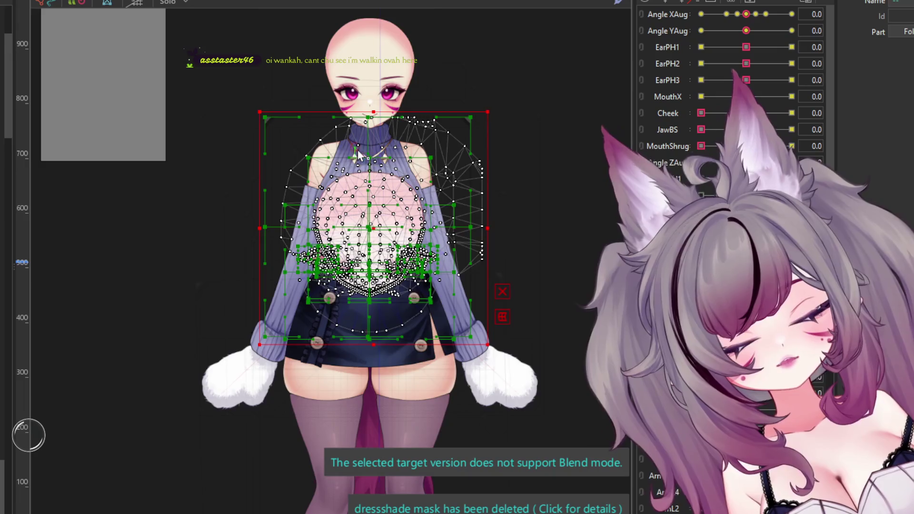
scroll(358, 154, "up", 1)
left_click_drag(377, 274, 380, 18)
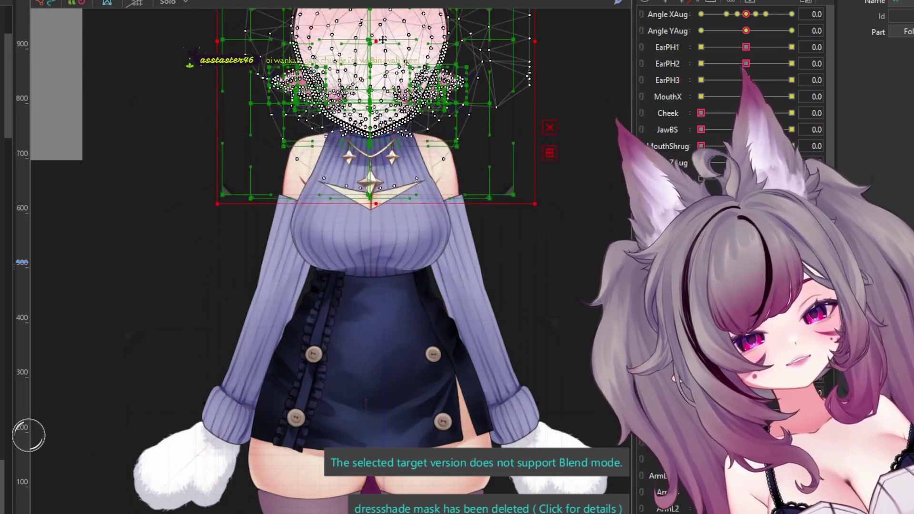
scroll(362, 190, "down", 1)
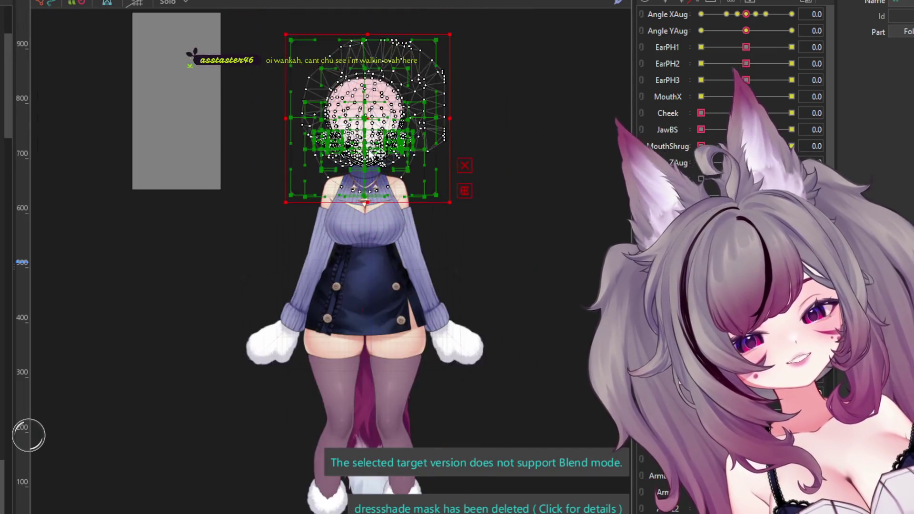
scroll(333, 214, "up", 1)
Step: Select the head's warp deformer and move it down
left_click(504, 327)
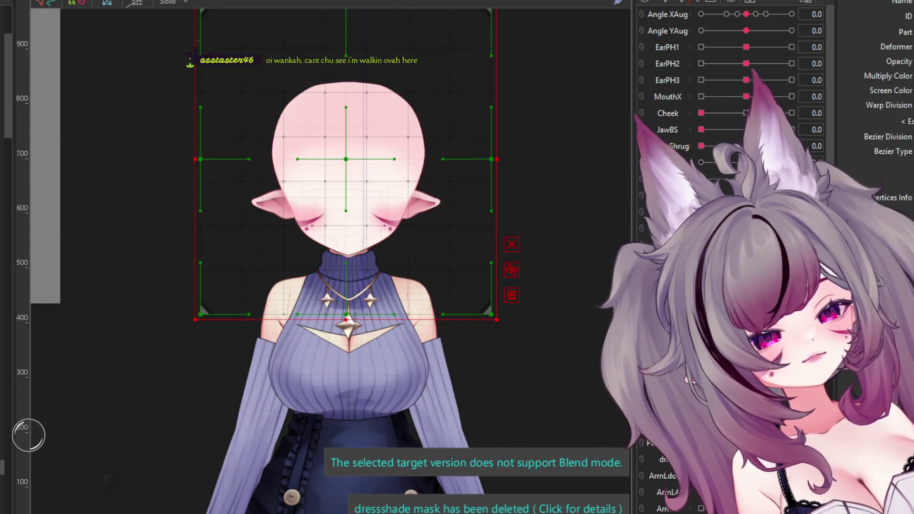
scroll(714, 81, "up", 2)
scroll(714, 81, "up", 2)
scroll(735, 81, "up", 3)
scroll(413, 256, "up", 1)
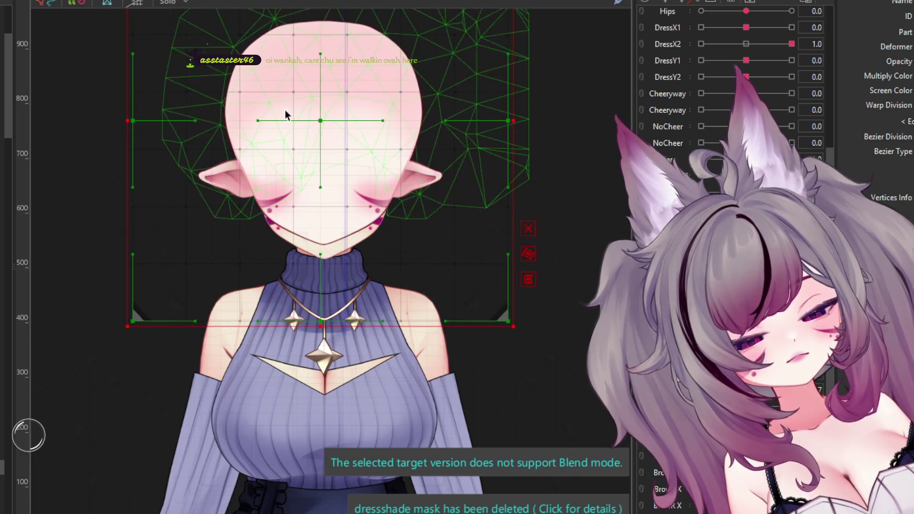
scroll(285, 110, "up", 1)
left_click_drag(335, 122, 335, 145)
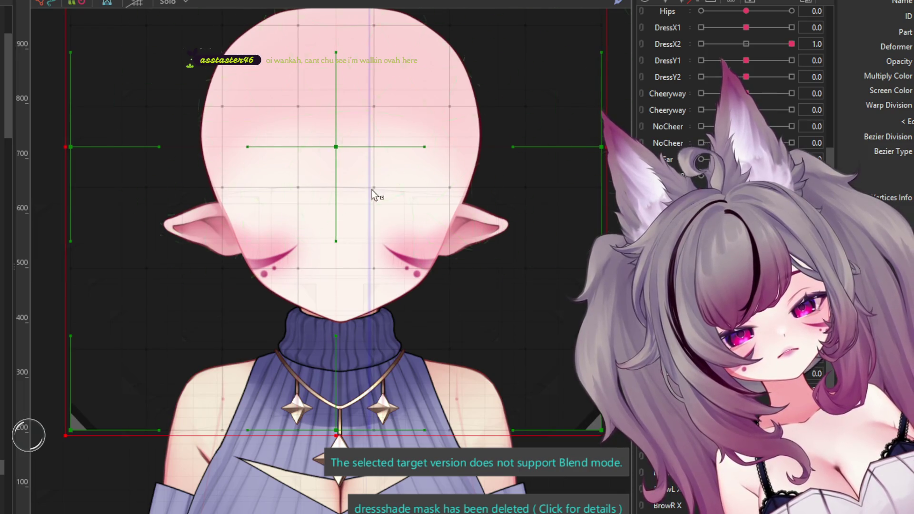
Step: Pull the head warp's top edge down and raise its bottom edge slightly
scroll(353, 122, "down", 5)
scroll(345, 34, "up", 4)
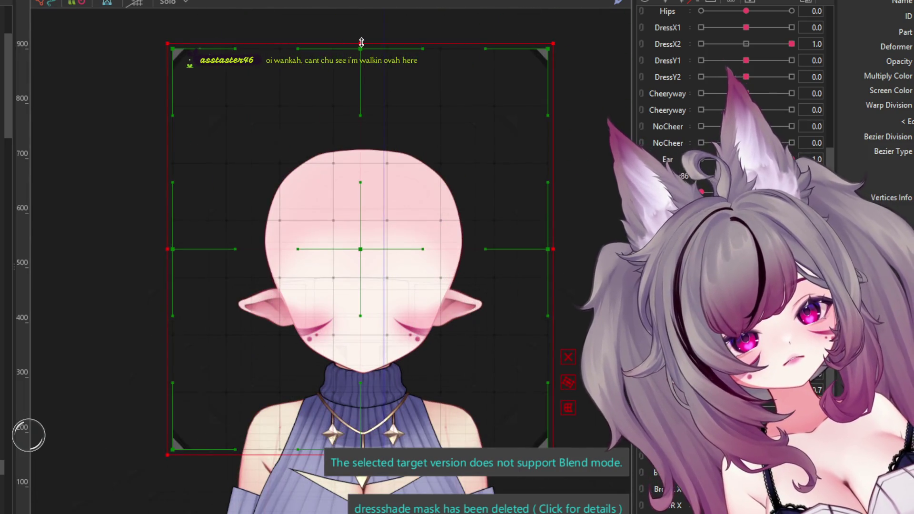
left_click_drag(362, 42, 361, 50)
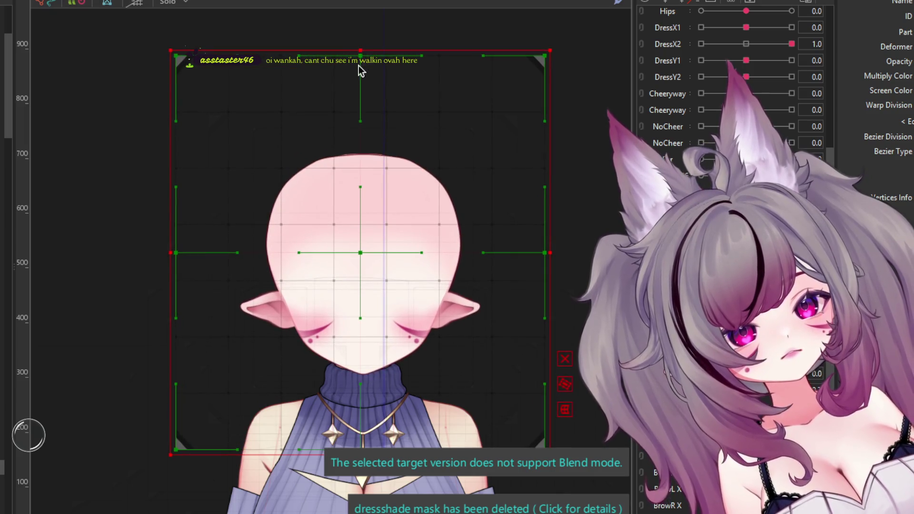
scroll(353, 344, "up", 2)
scroll(353, 344, "up", 2)
left_click_drag(345, 349, 345, 346)
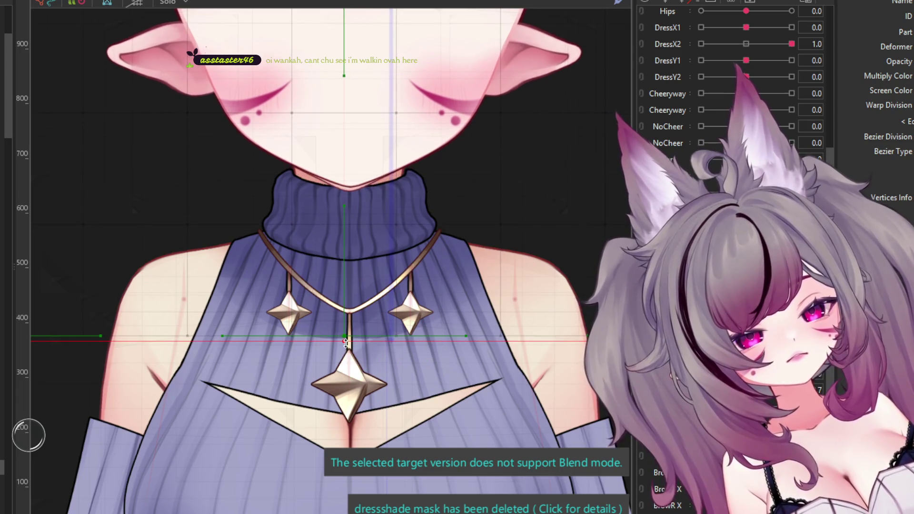
scroll(345, 214, "up", 3)
scroll(343, 123, "up", 3)
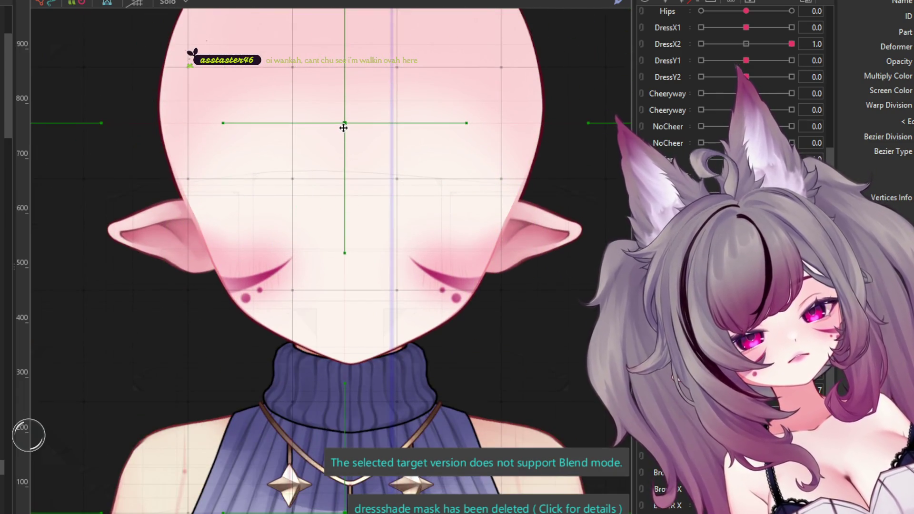
scroll(353, 216, "down", 3)
scroll(343, 177, "down", 1)
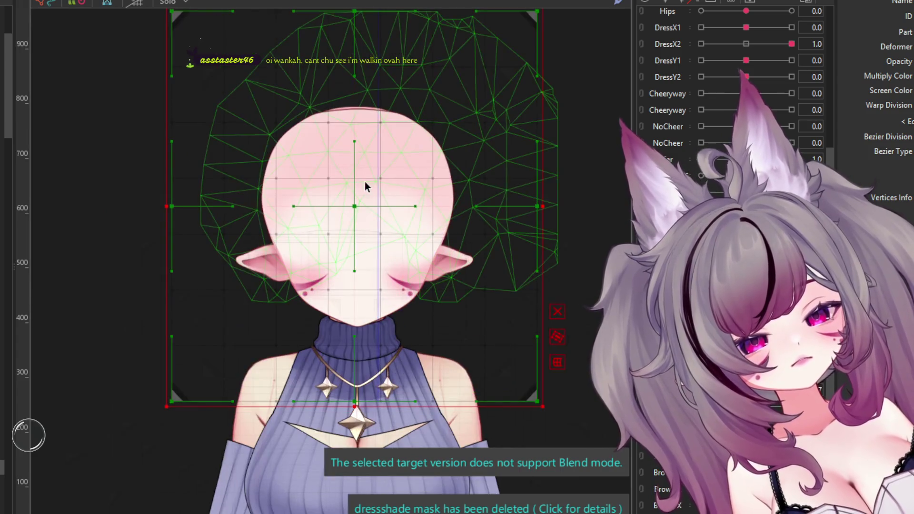
scroll(344, 270, "up", 2)
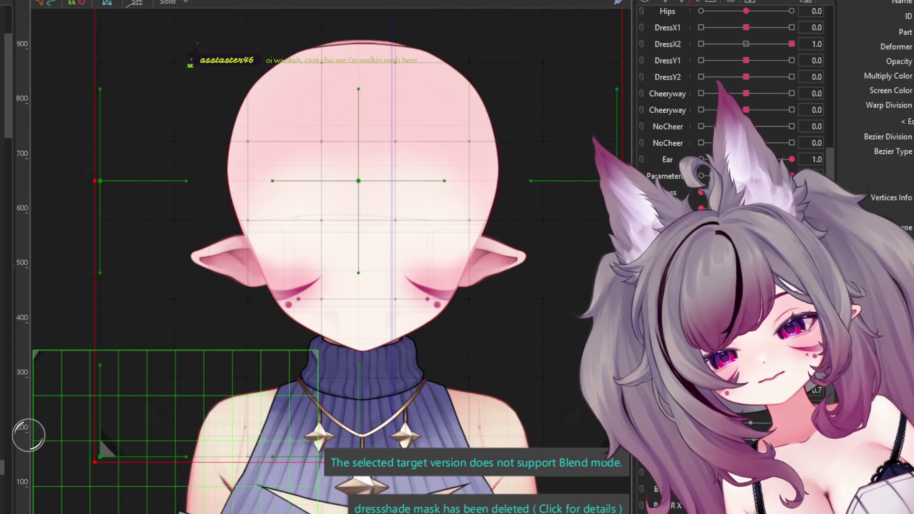
Step: Select the face art mesh and enter its vertex editing
left_click(362, 200)
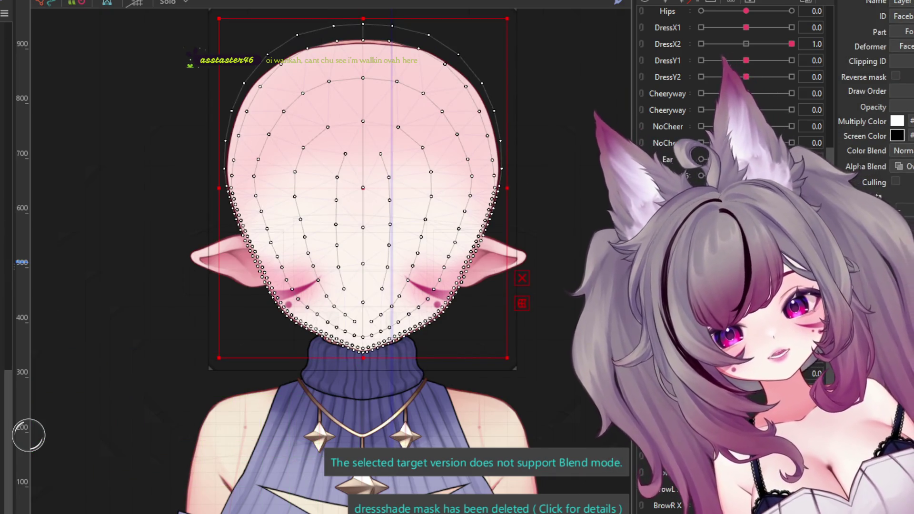
left_click(339, 111)
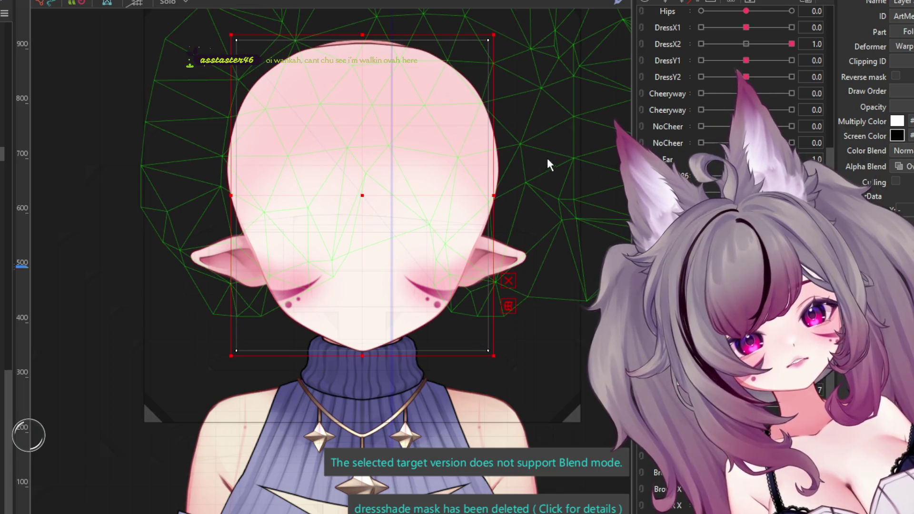
left_click(524, 179)
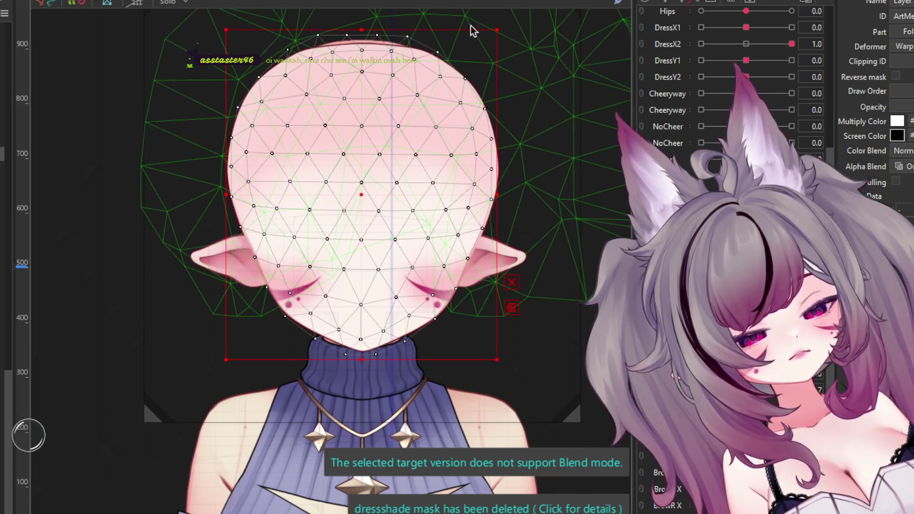
double_click(396, 283)
Step: Lasso the inner face vertices, delete the outer edge points, and enable Stroke mesh-mapping
scroll(396, 283, "up", 3)
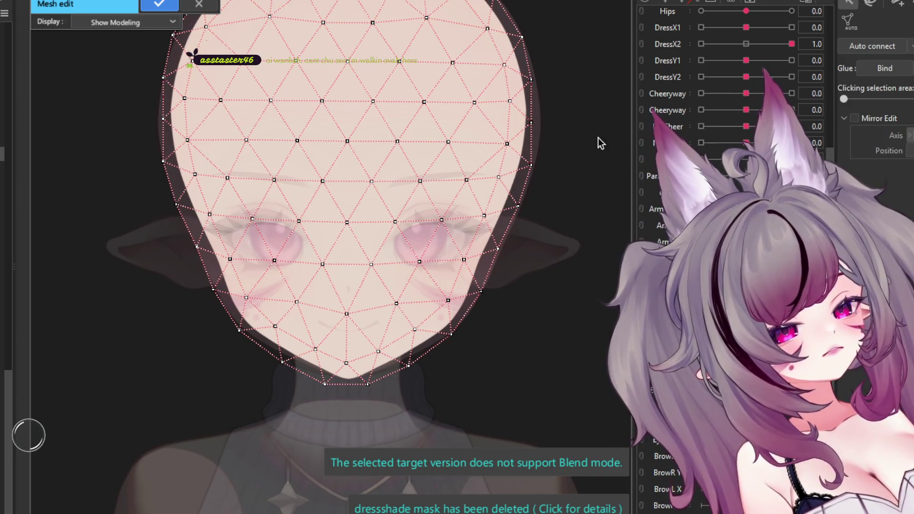
left_click_drag(555, 120, 518, 131)
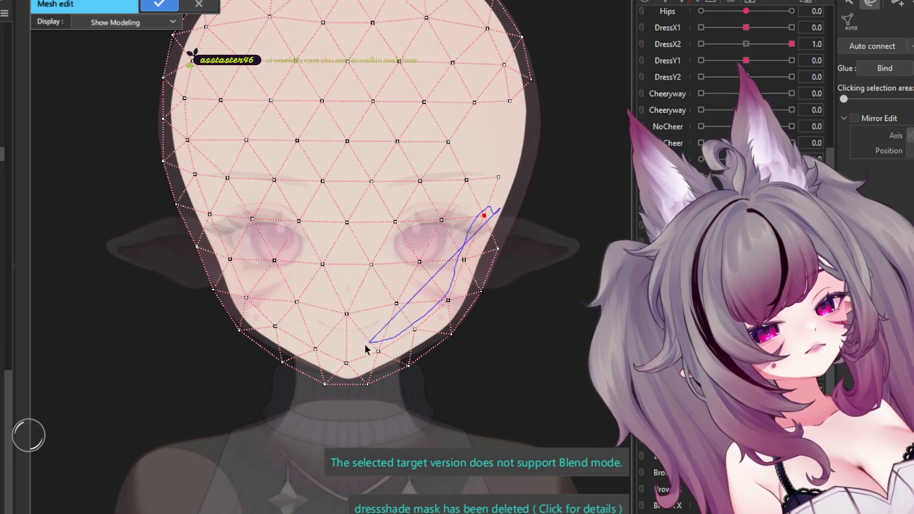
left_click_drag(365, 345, 143, 132)
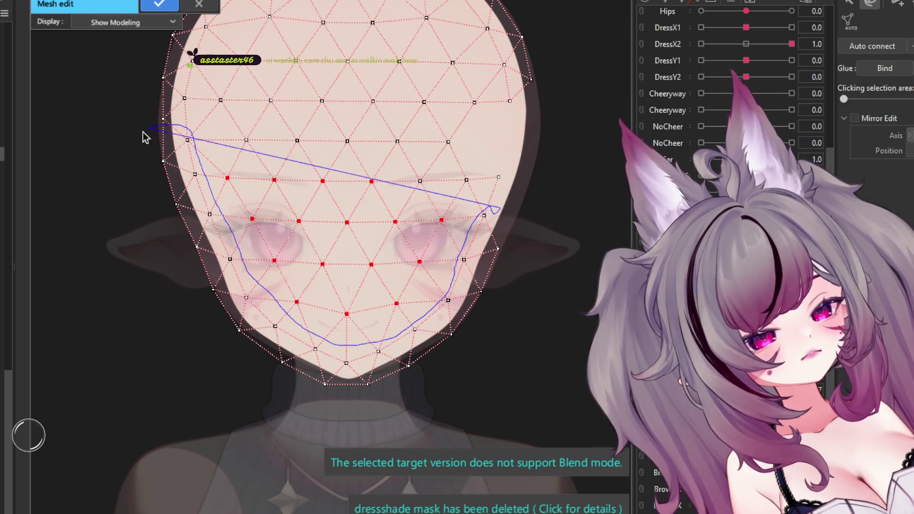
key("Delete")
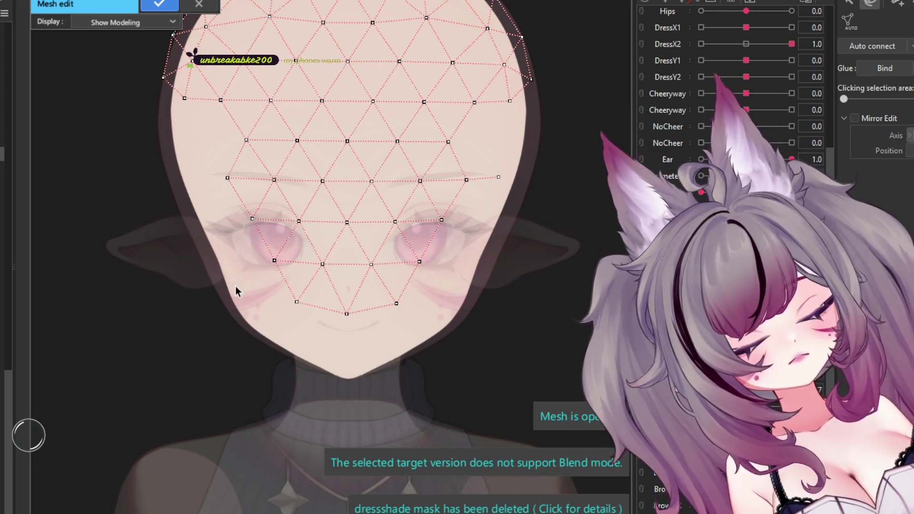
scroll(321, 313, "up", 2)
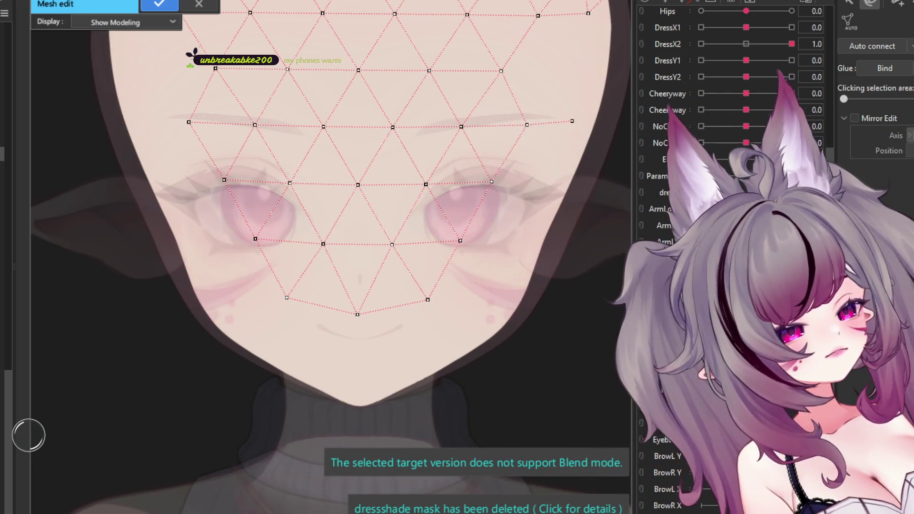
left_click(870, 3)
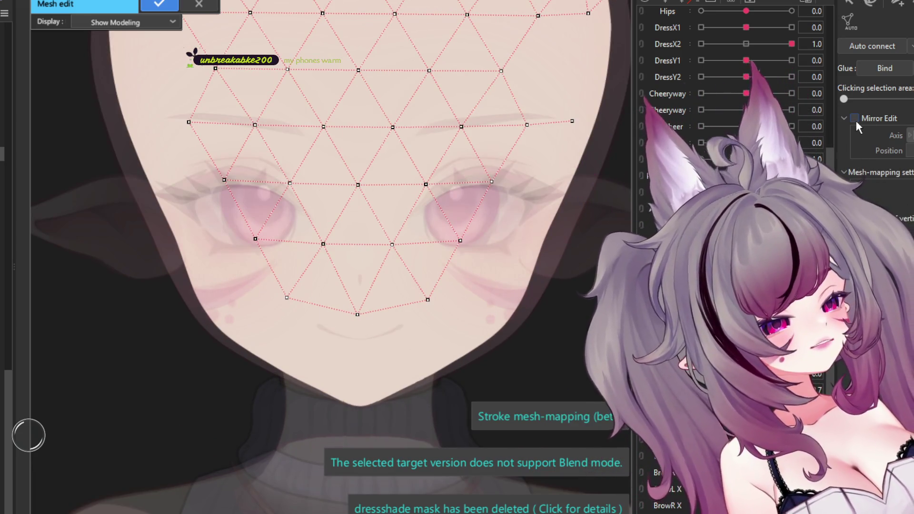
Step: Enable Mirror Edit and shift the Axis Position until the mirror line sits on the face centre
left_click(855, 118)
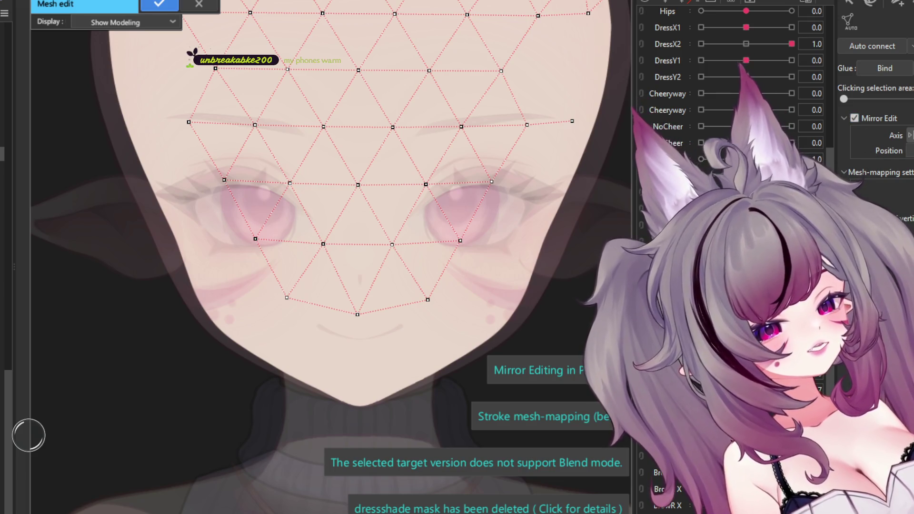
scroll(370, 252, "down", 5)
scroll(366, 236, "down", 5)
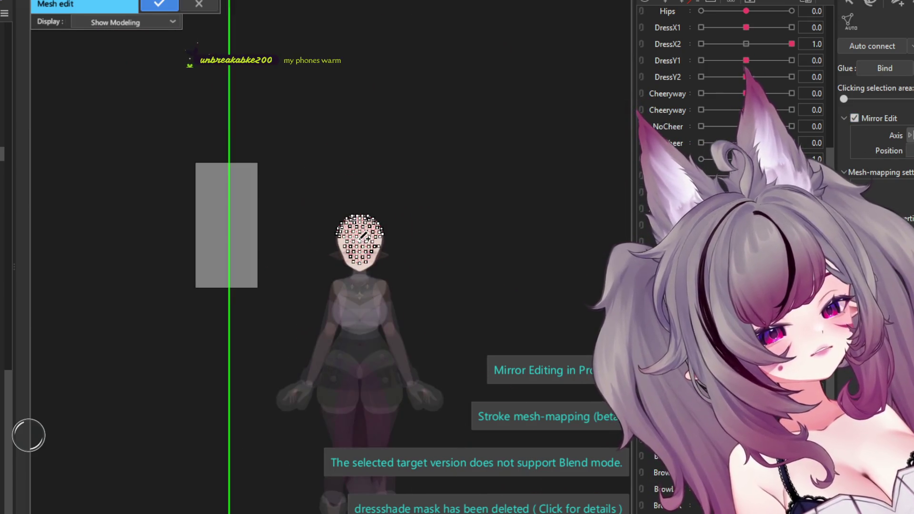
left_click_drag(910, 146, 913, 150)
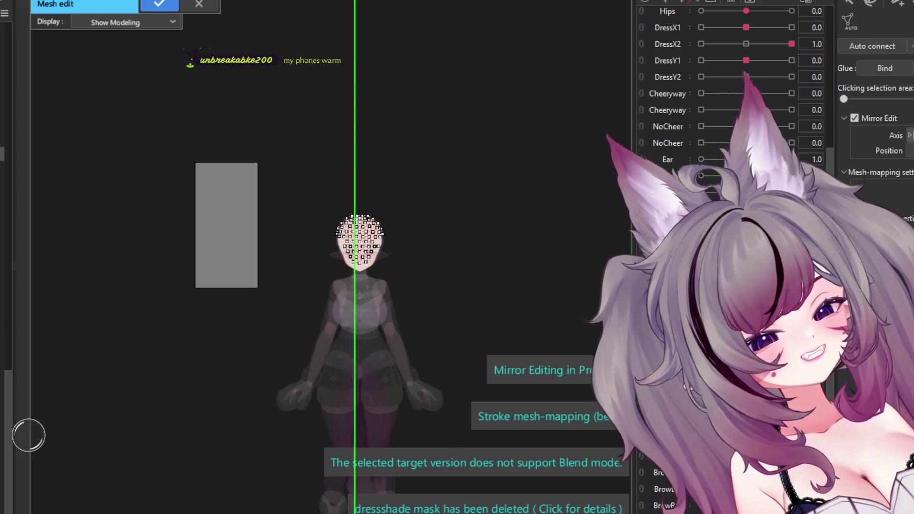
scroll(466, 231, "up", 3)
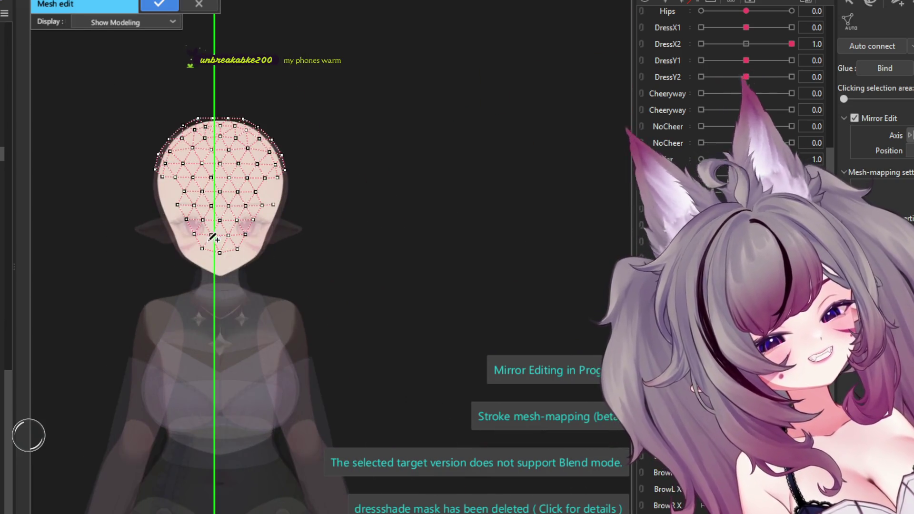
scroll(206, 199, "up", 4)
scroll(218, 233, "up", 3)
left_click_drag(910, 151, 913, 151)
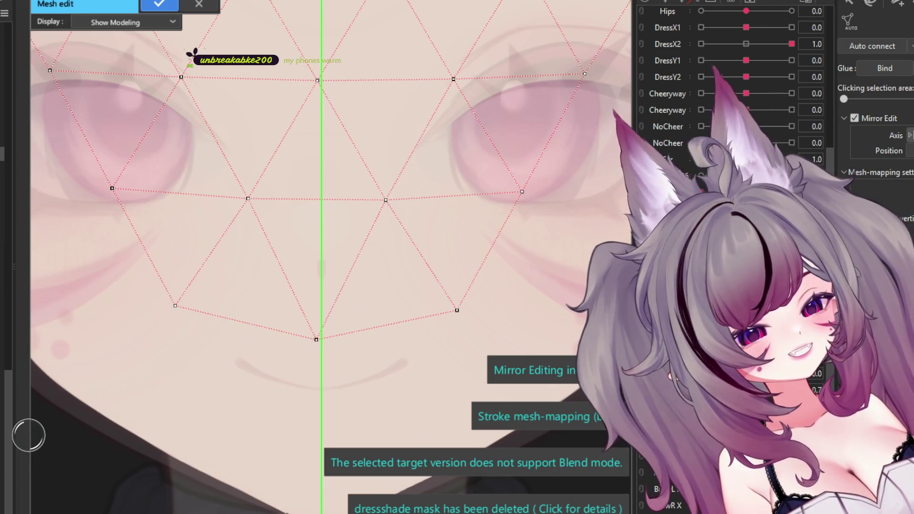
Step: Centre the face in view and begin a new stroke along the face outline
scroll(304, 214, "down", 3)
middle_click_drag(188, 70, 222, 128)
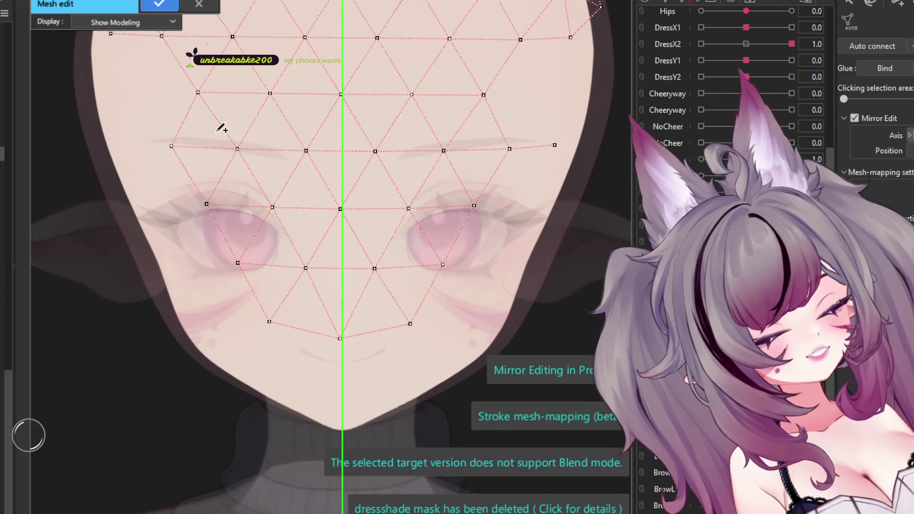
left_click(95, 84)
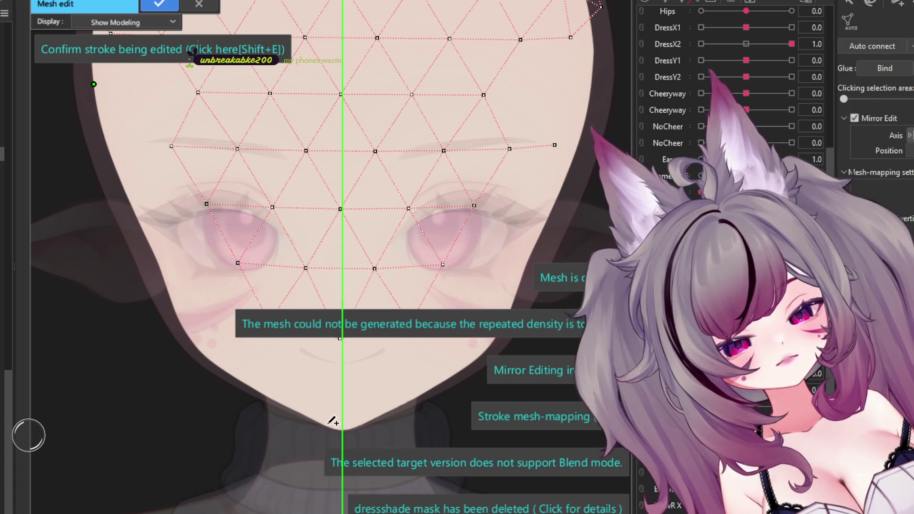
Step: End the outline stroke at the chin and pull its points left along the jaw
left_click(332, 423)
scroll(329, 419, "up", 2)
left_click_drag(315, 399, 255, 402)
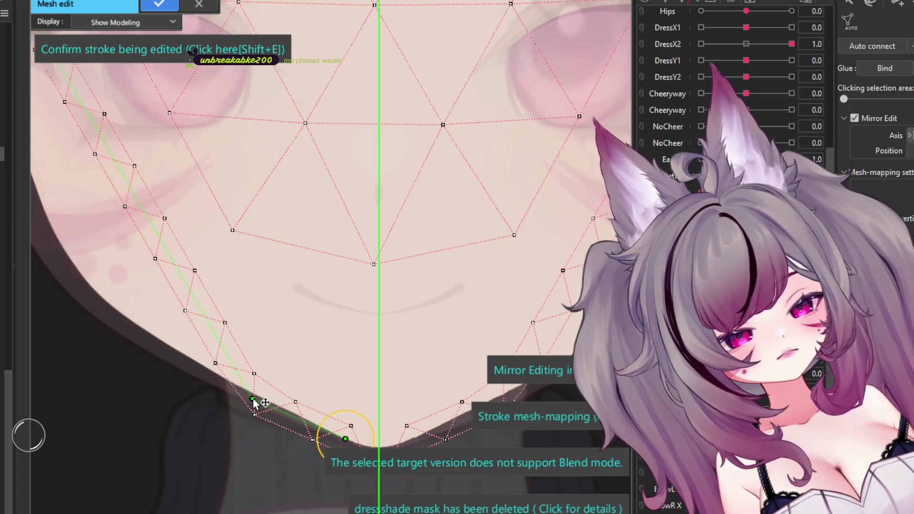
scroll(262, 401, "up", 2)
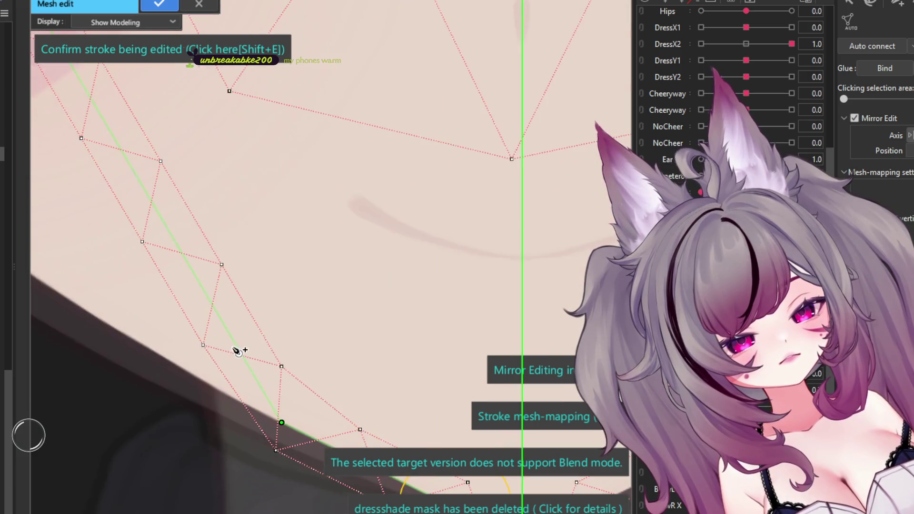
mouse_move(239, 350)
left_mouse_down()
mouse_move(166, 350)
mouse_move(210, 386)
left_mouse_up()
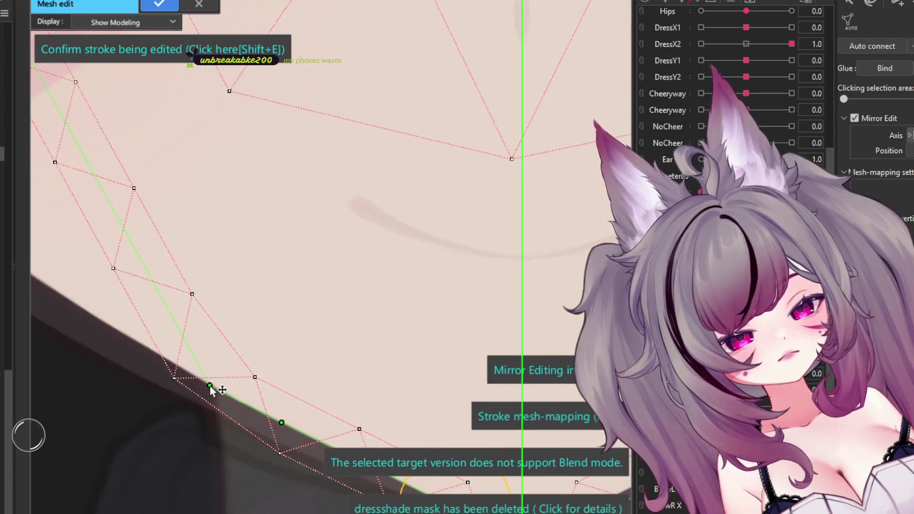
left_click_drag(153, 334, 144, 341)
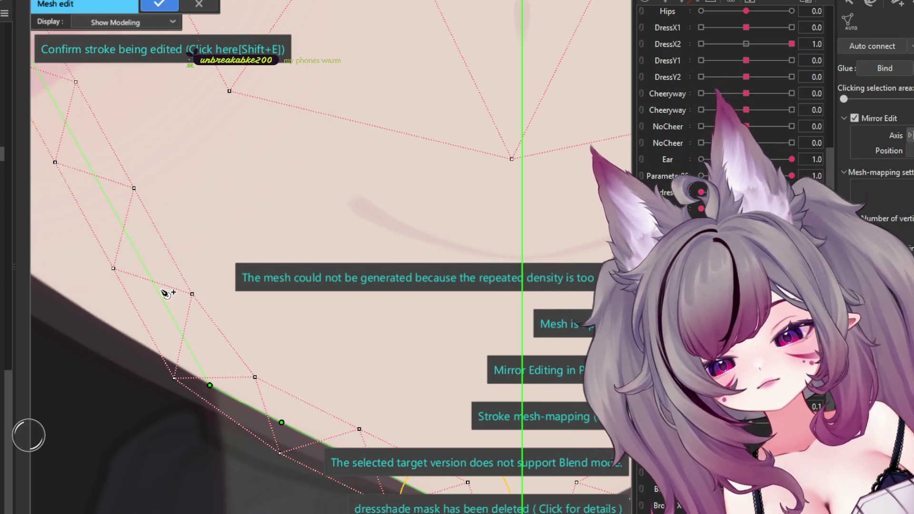
left_click_drag(143, 340, 123, 338)
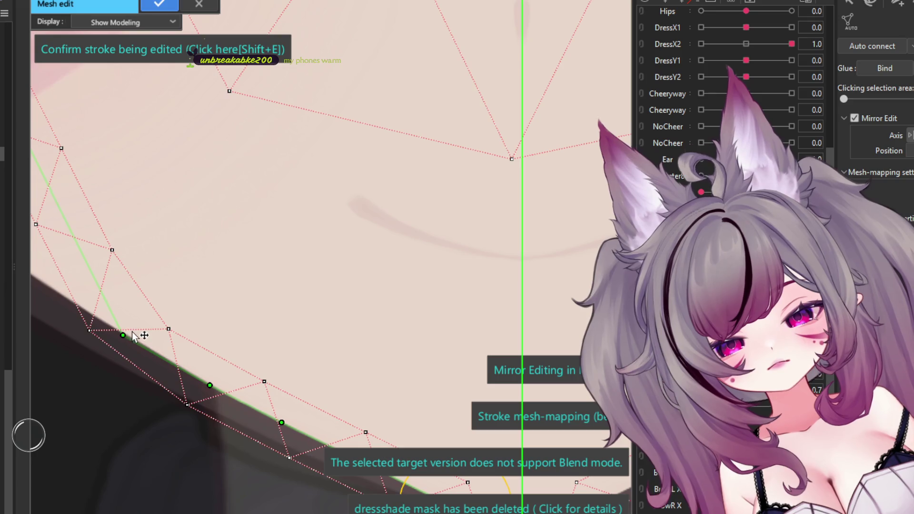
scroll(132, 333, "down", 3)
scroll(399, 329, "up", 3)
scroll(399, 328, "down", 3)
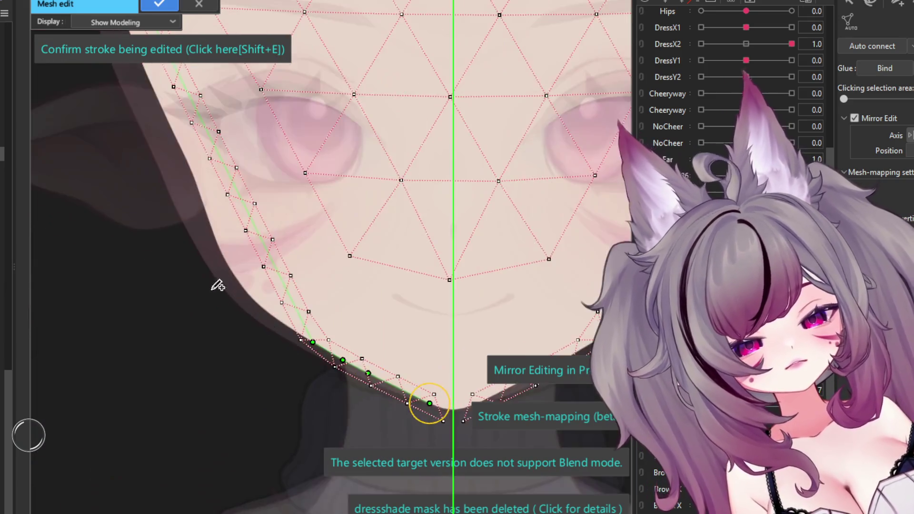
scroll(212, 283, "up", 3)
scroll(283, 282, "down", 2)
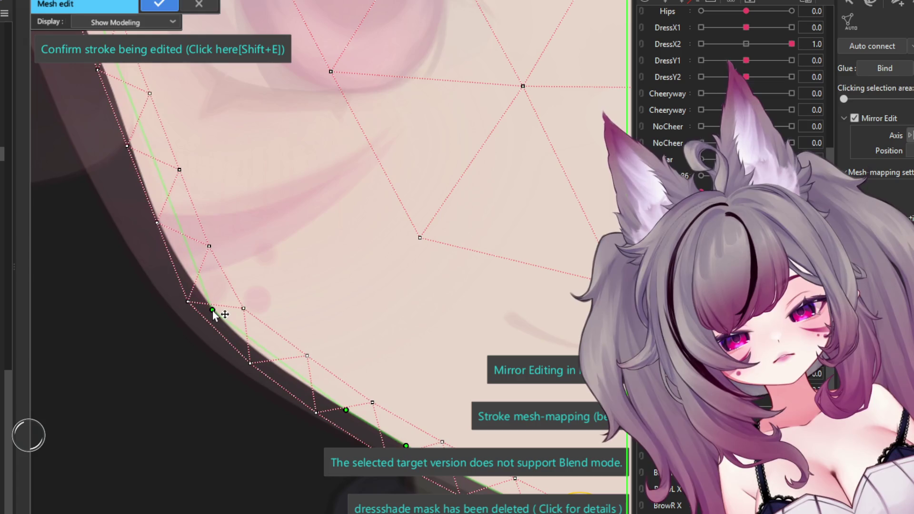
scroll(285, 355, "up", 3)
Step: Bend the jaw stroke outward and align it with the face edge
left_click_drag(285, 354, 277, 360)
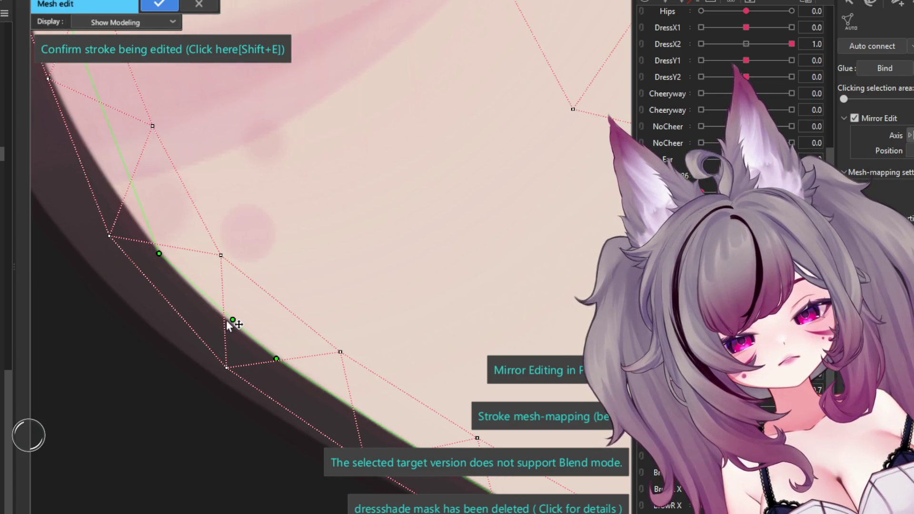
left_click_drag(227, 321, 216, 318)
scroll(223, 340, "down", 2)
scroll(336, 353, "down", 2)
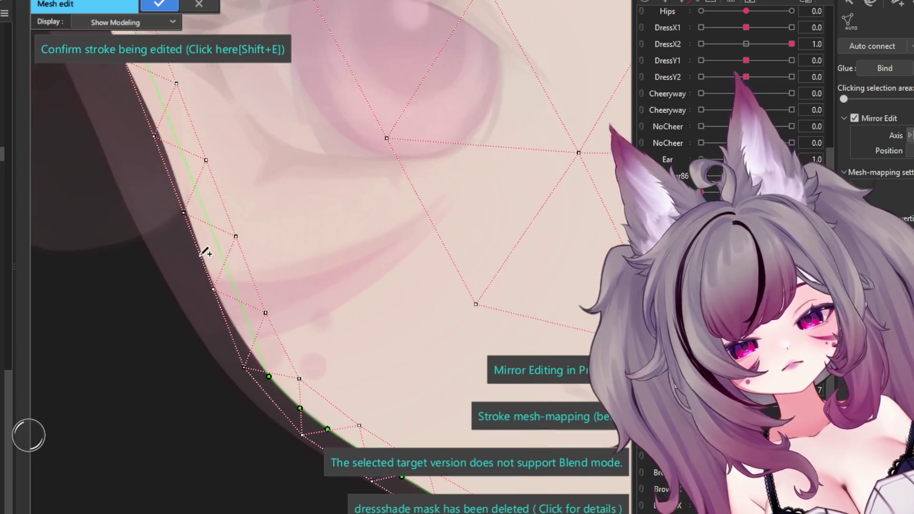
scroll(247, 312, "up", 3)
left_click_drag(252, 325, 239, 337)
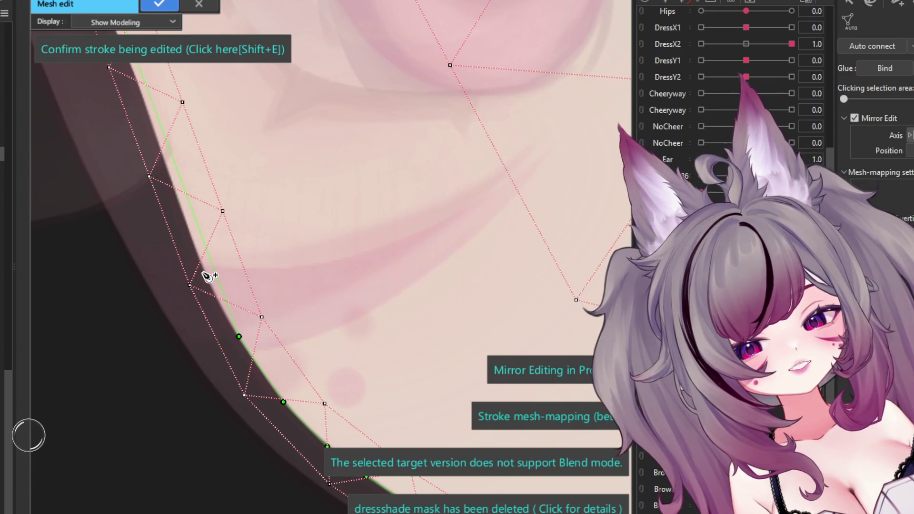
scroll(201, 272, "down", 2)
scroll(181, 215, "up", 2)
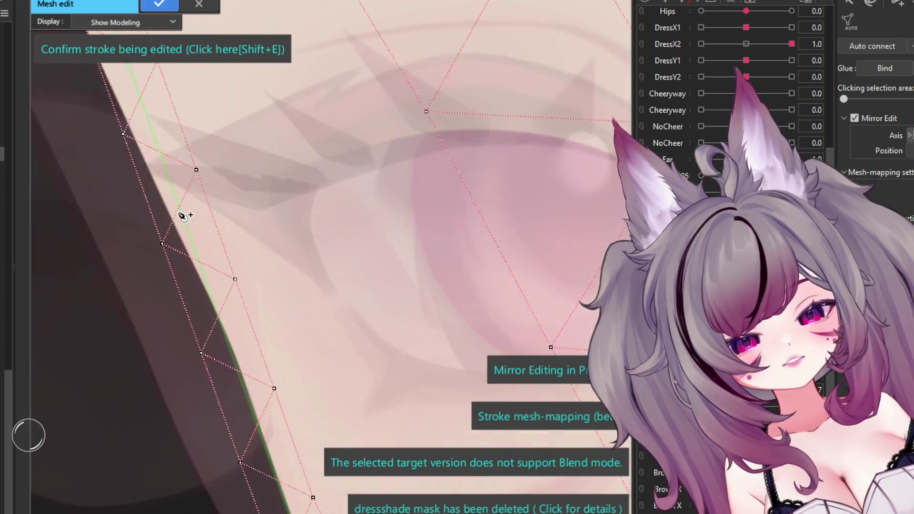
scroll(186, 252, "up", 2)
Step: Add a cheek control point and bend the stroke onto the cheek outline
left_click(249, 381)
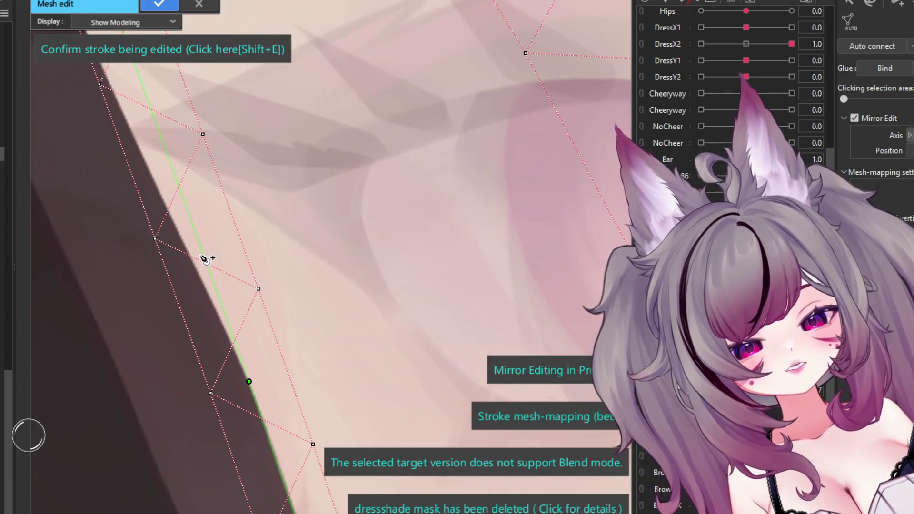
scroll(202, 254, "down", 3)
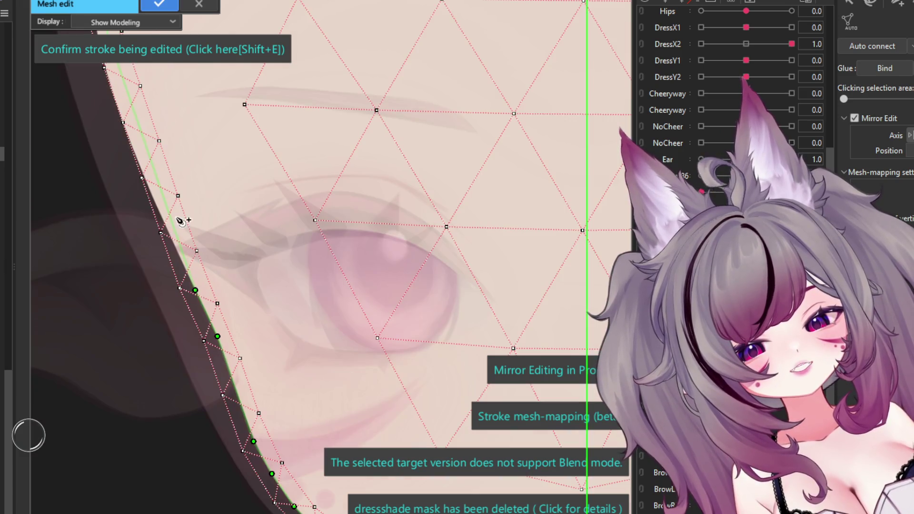
scroll(177, 245, "up", 2)
scroll(181, 270, "up", 2)
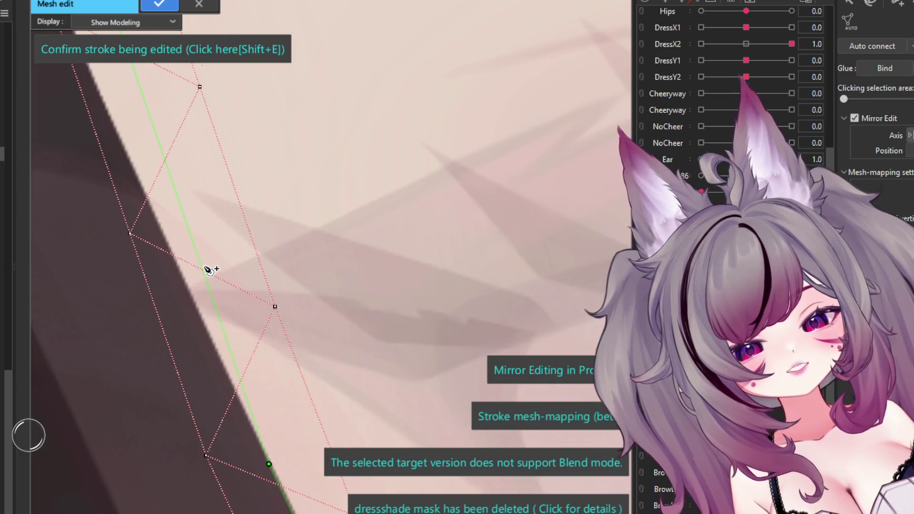
left_click_drag(208, 270, 177, 266)
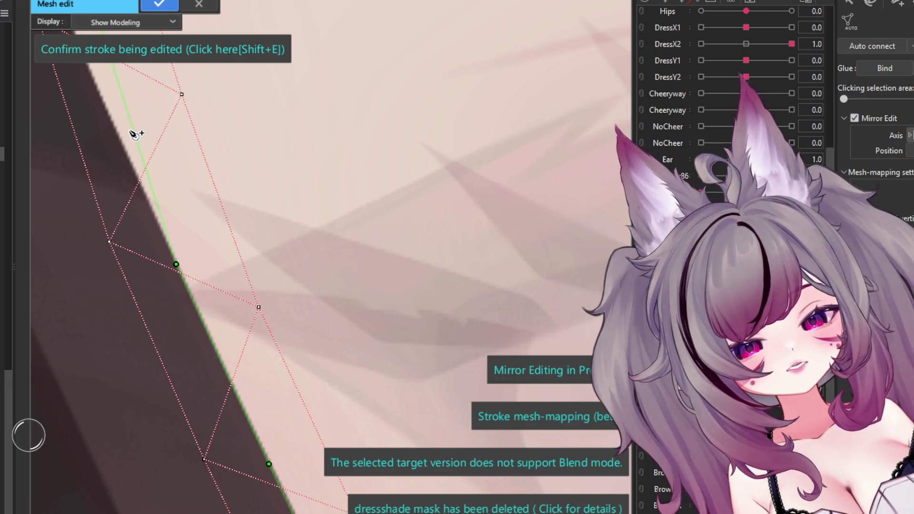
left_click_drag(134, 134, 121, 130)
scroll(153, 272, "down", 2)
scroll(100, 136, "up", 3)
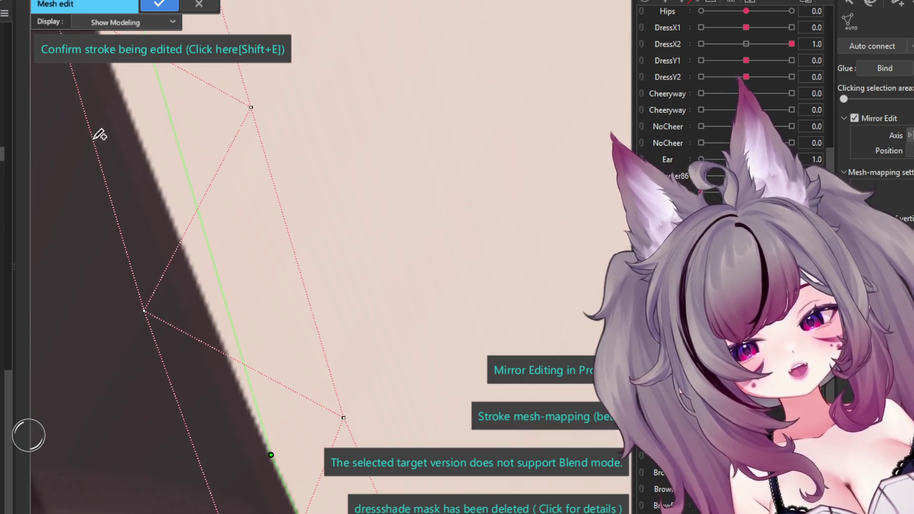
Step: Add another cheek control point and shape the stroke to match the cheek edge
left_click(180, 177)
left_click_drag(180, 177, 157, 179)
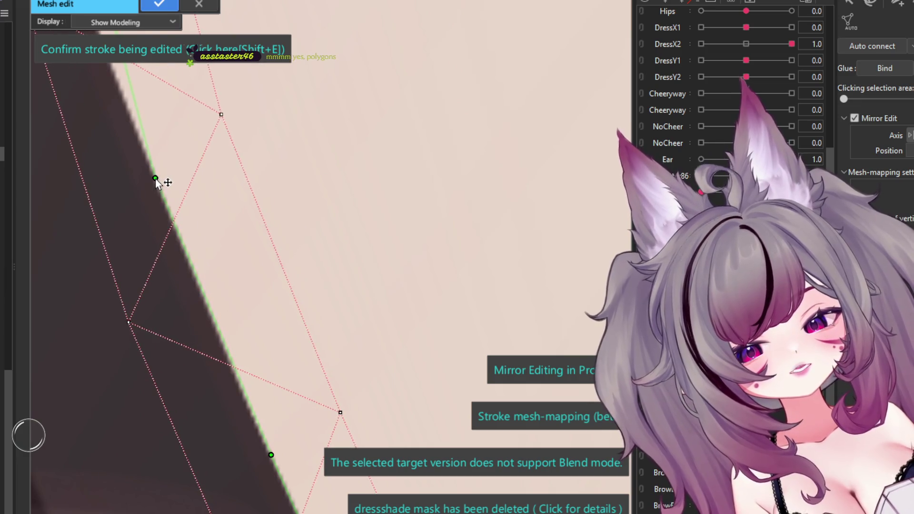
scroll(172, 404, "down", 2)
scroll(161, 372, "down", 2)
scroll(143, 295, "up", 2)
scroll(134, 329, "down", 2)
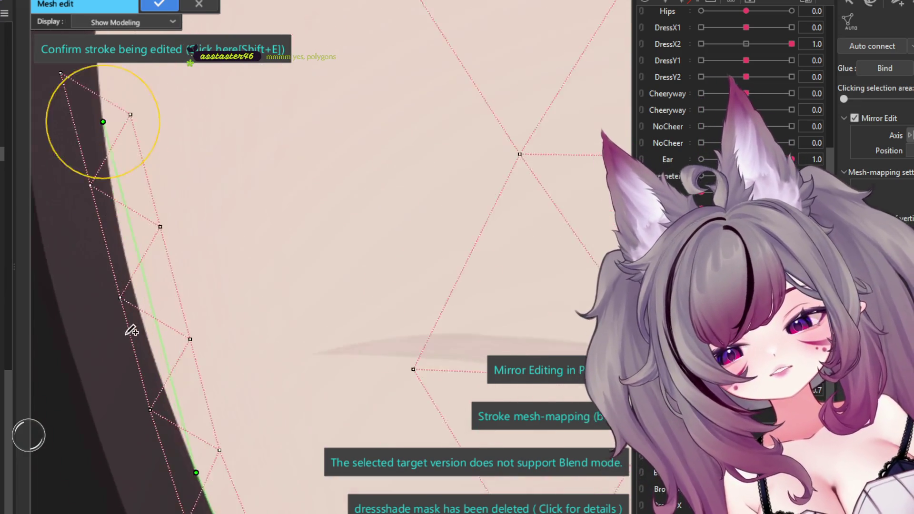
scroll(129, 321, "up", 2)
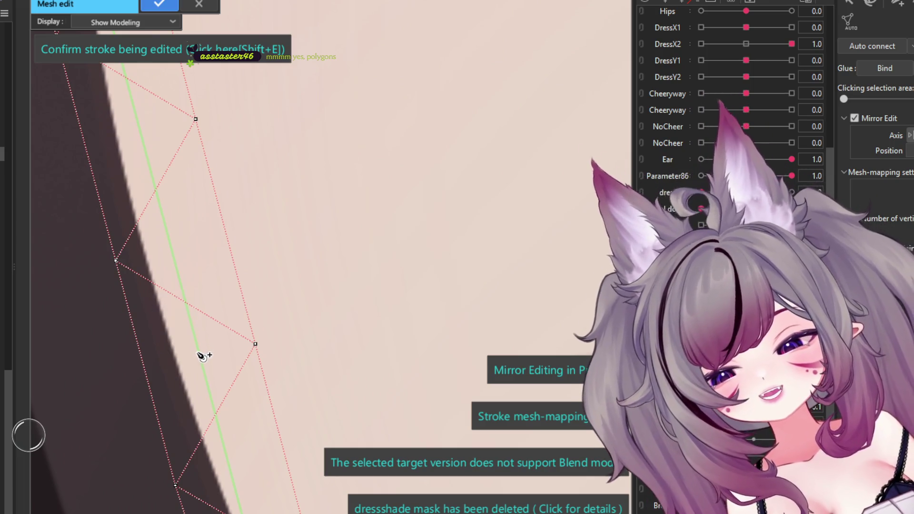
Step: Curve the stroke along the face outline and apply it to the face mesh
left_click_drag(198, 349, 179, 371)
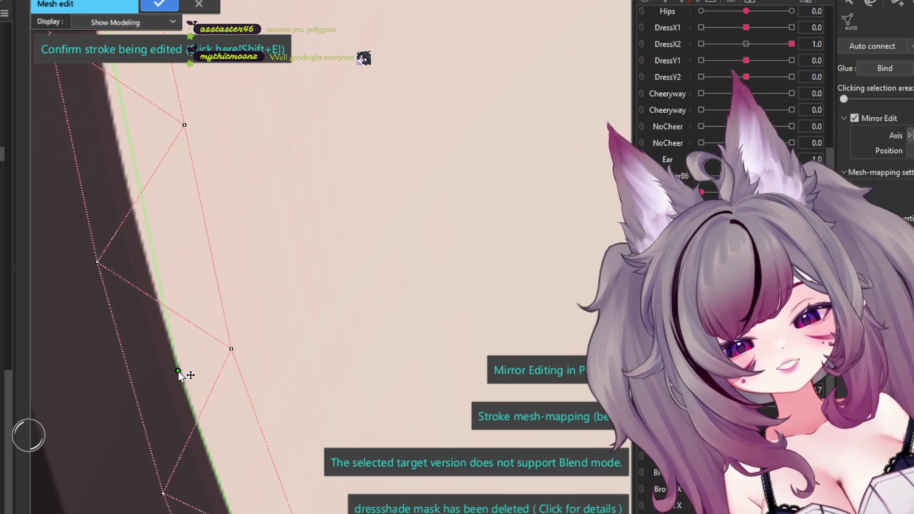
scroll(127, 214, "down", 1)
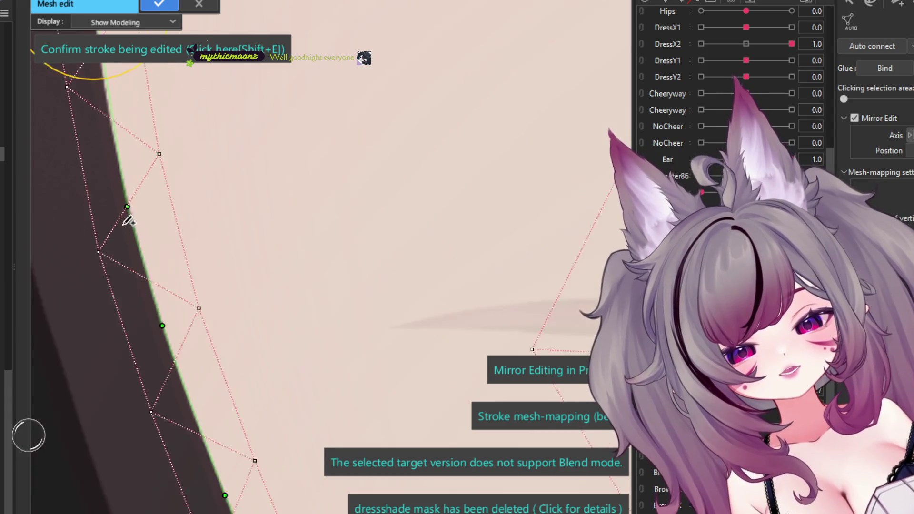
scroll(121, 203, "down", 3)
scroll(270, 410, "up", 2)
scroll(208, 348, "up", 2)
scroll(255, 363, "up", 2)
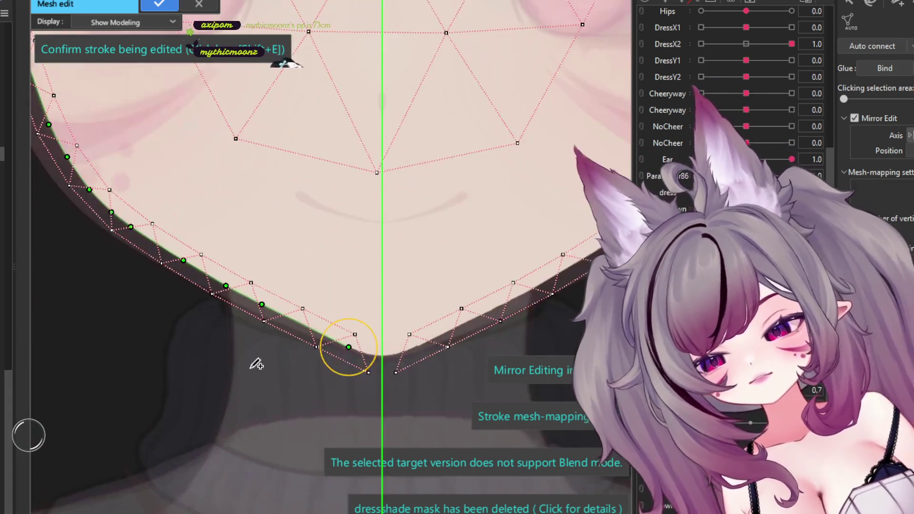
scroll(490, 328, "up", 3)
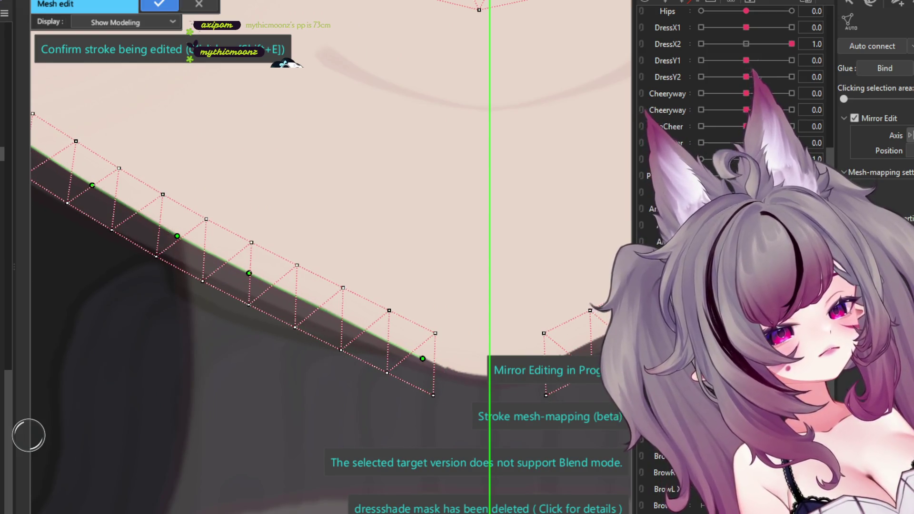
scroll(458, 323, "down", 5)
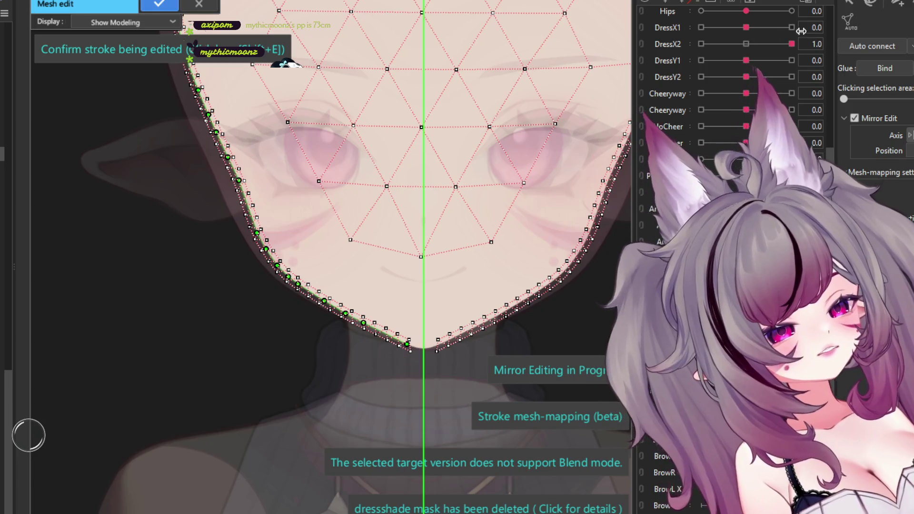
key("Return")
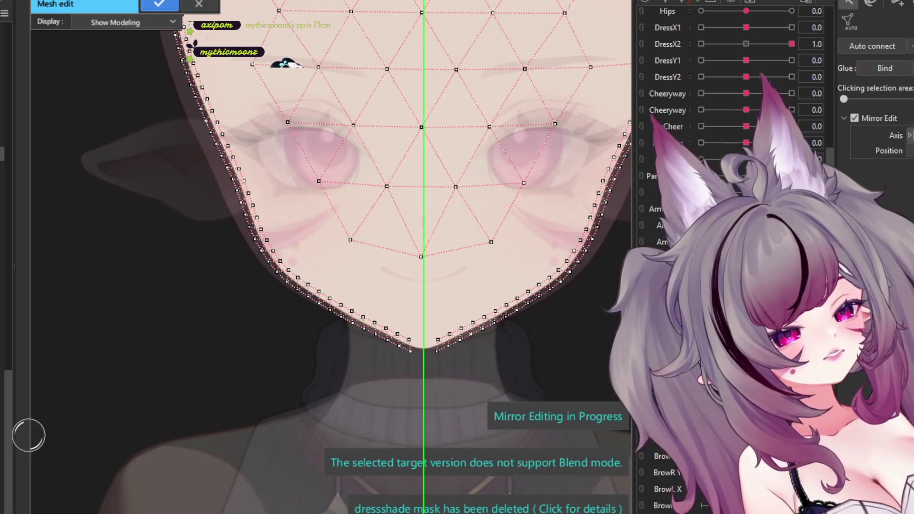
Step: Move an outer head-edge vertex down and select a vertex on the face outline
scroll(458, 373, "up", 3)
scroll(547, 321, "up", 3)
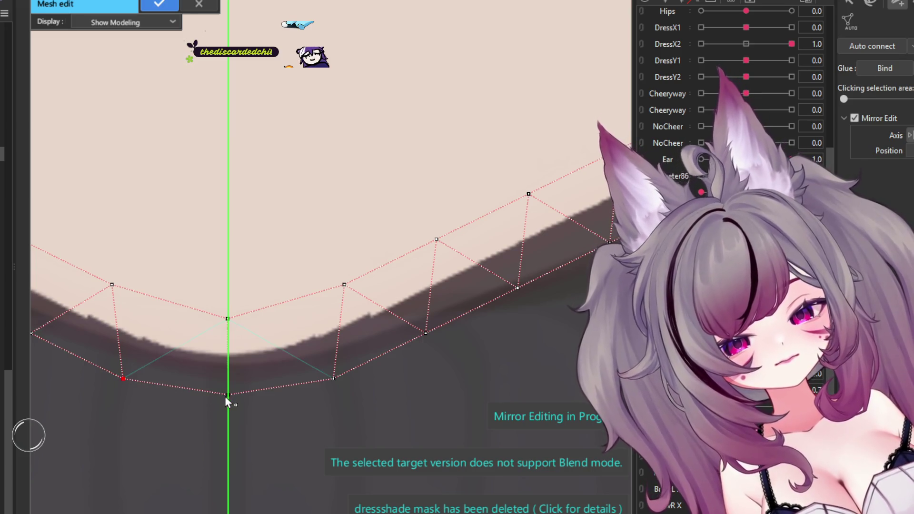
scroll(264, 405, "down", 1)
scroll(263, 405, "down", 3)
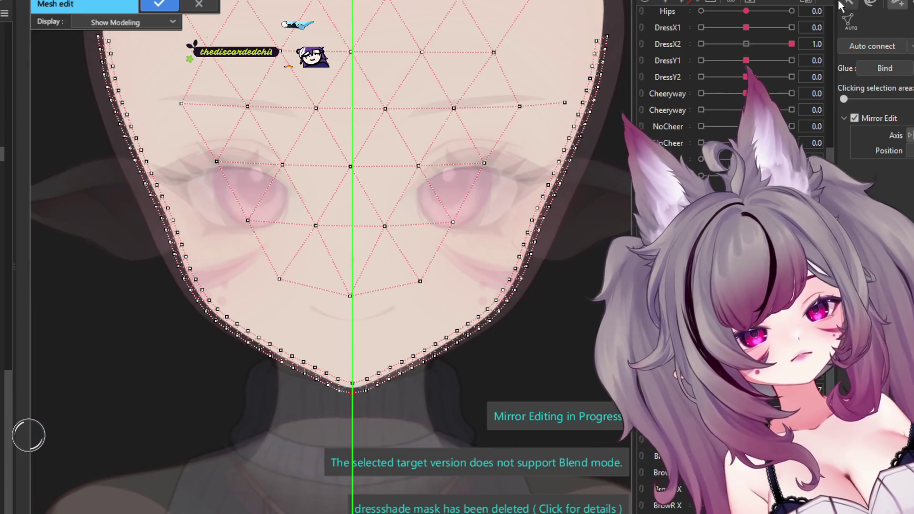
scroll(349, 225, "down", 3)
scroll(227, 188, "up", 4)
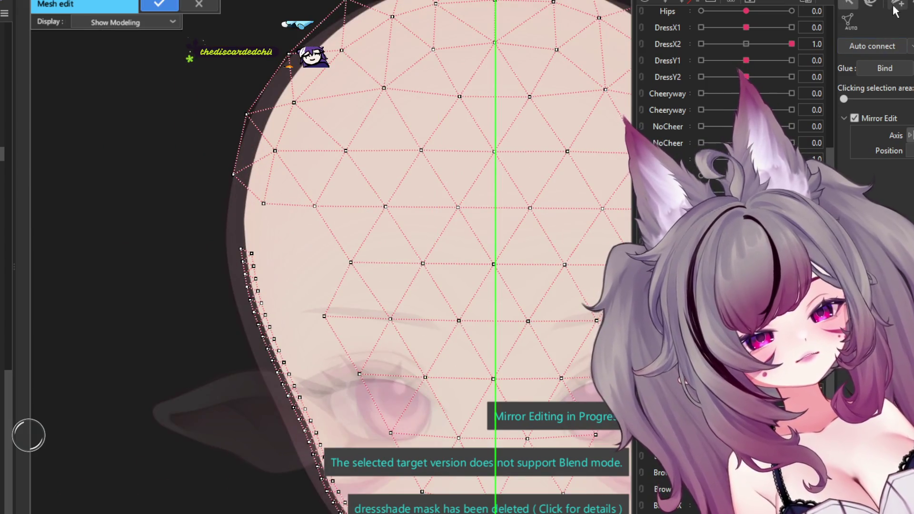
scroll(266, 267, "up", 2)
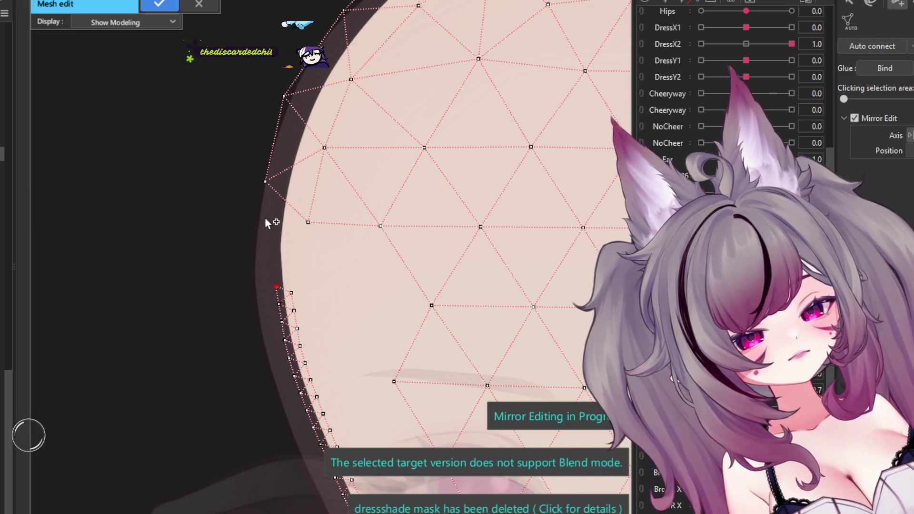
left_click_drag(266, 181, 267, 197)
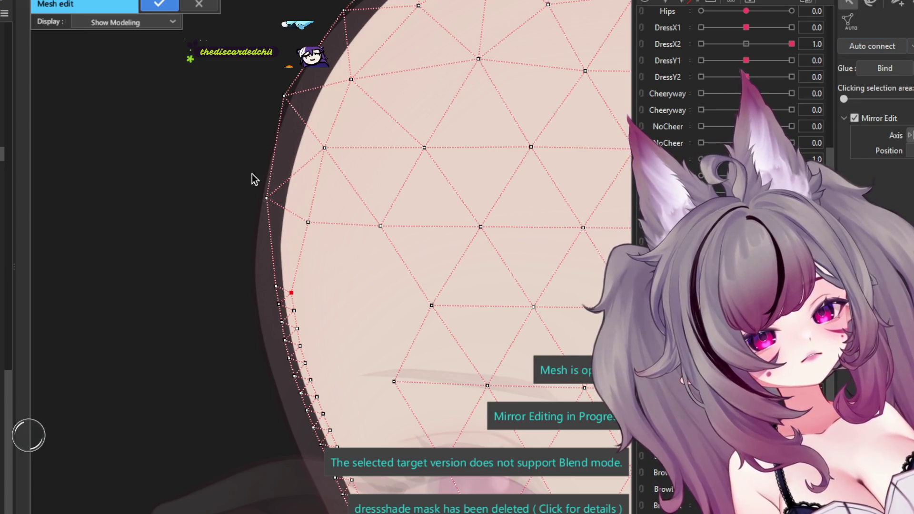
scroll(253, 178, "down", 3)
scroll(349, 201, "up", 3)
scroll(349, 202, "up", 2)
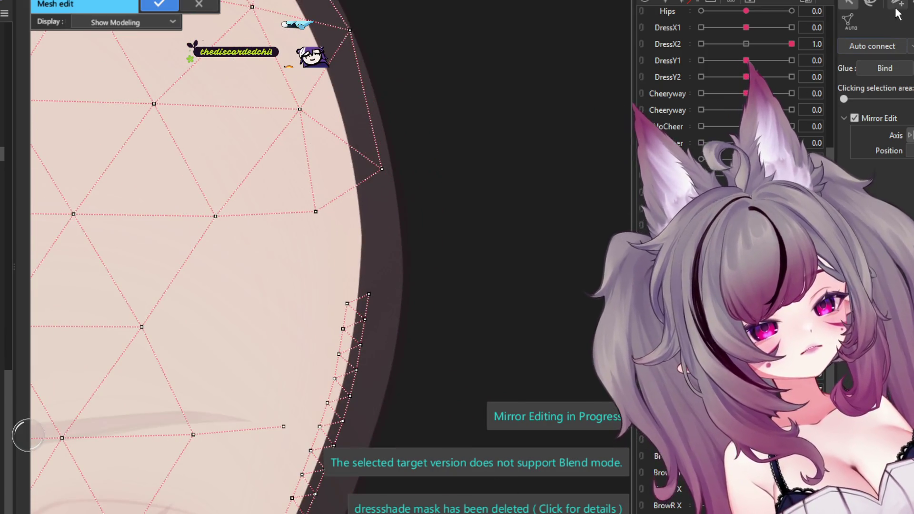
left_click(382, 169)
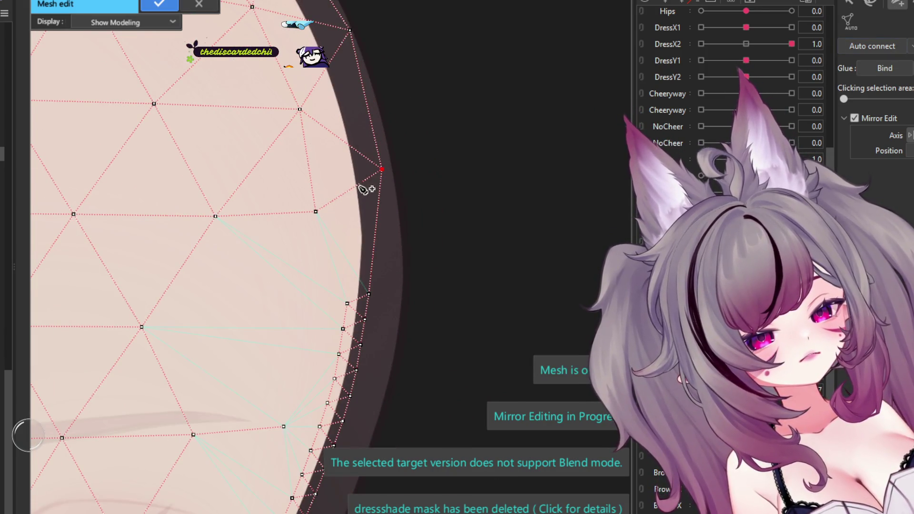
scroll(327, 302, "down", 3)
scroll(327, 301, "up", 2)
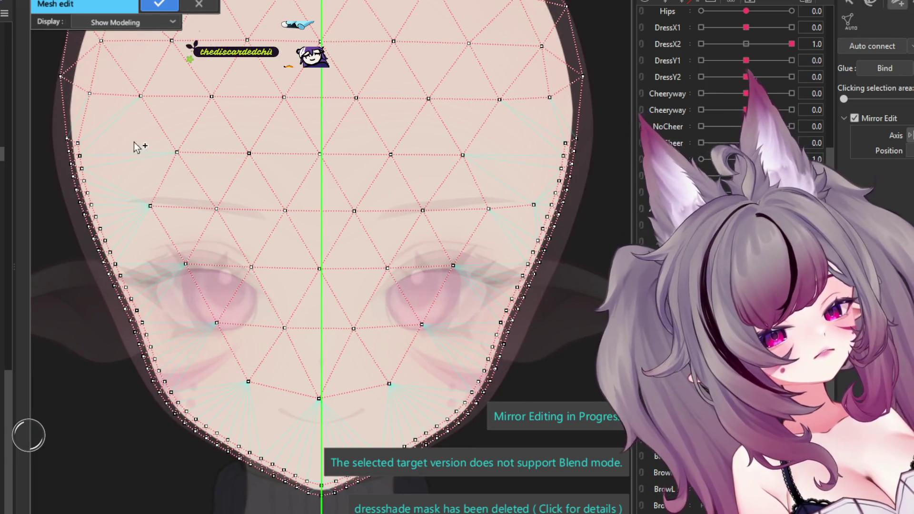
Step: Place mirrored vertices down the left cheek and below the eye
left_click(141, 268)
left_click(148, 289)
left_click(156, 305)
left_click(171, 328)
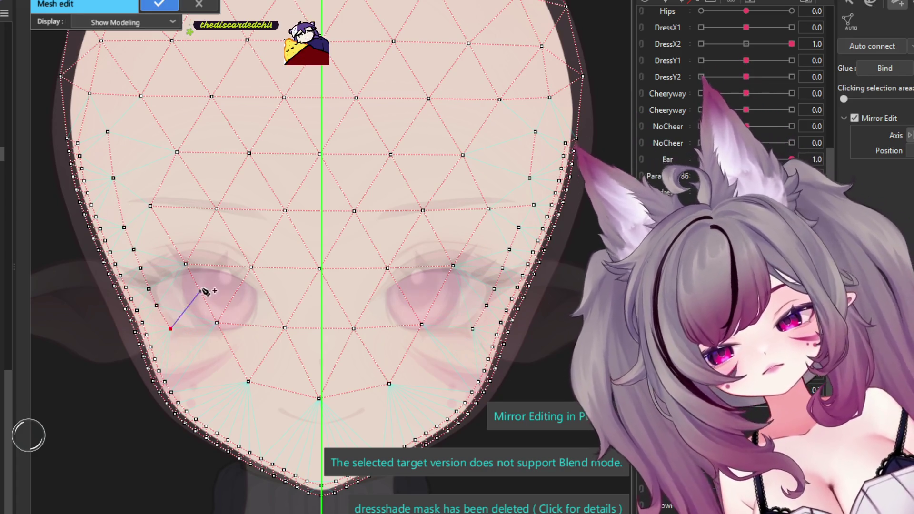
scroll(205, 292, "up", 1)
scroll(200, 334, "up", 2)
left_click(176, 256)
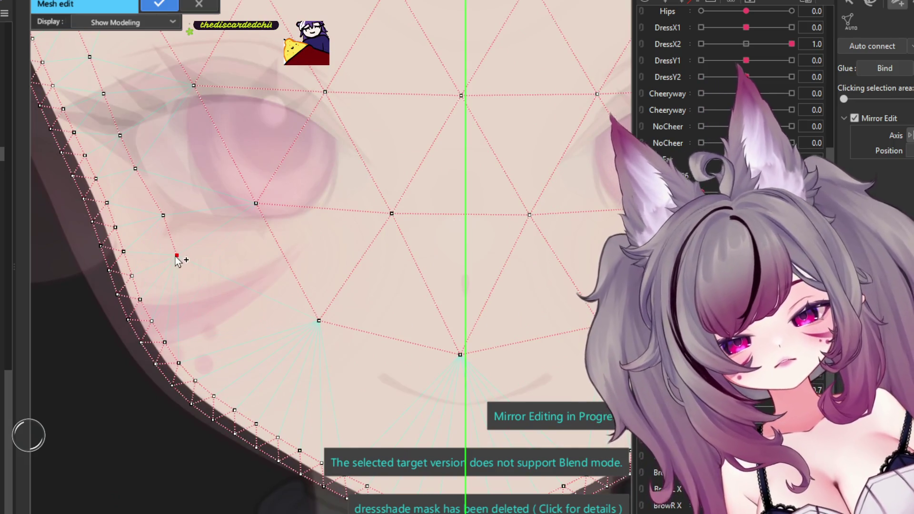
left_click(191, 297)
Step: Add a mirrored vertex near the chin centre and three more up the left cheek
scroll(240, 360, "down", 2)
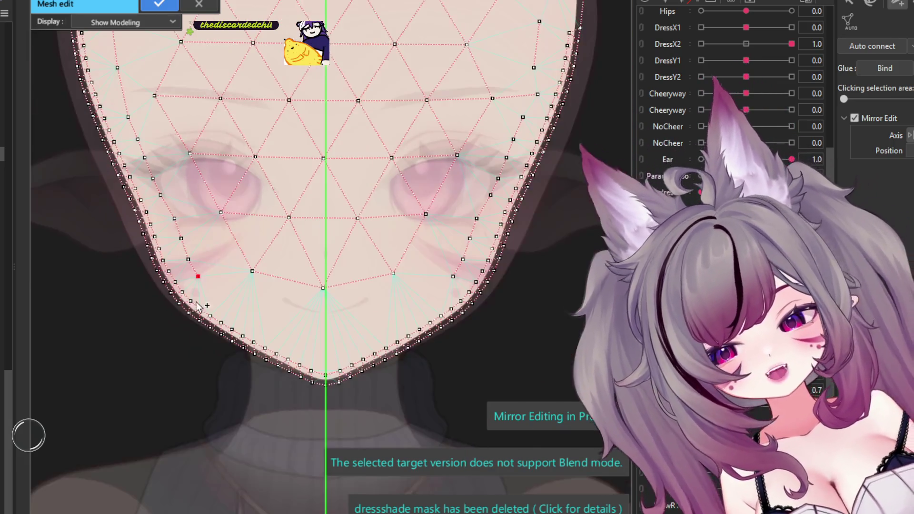
scroll(234, 310, "up", 3)
scroll(228, 270, "up", 1)
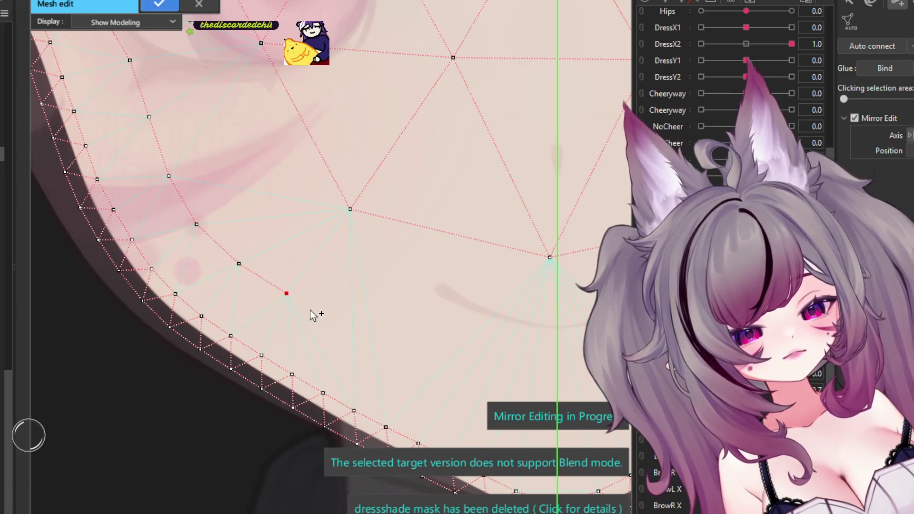
scroll(385, 351, "down", 3)
scroll(230, 265, "up", 4)
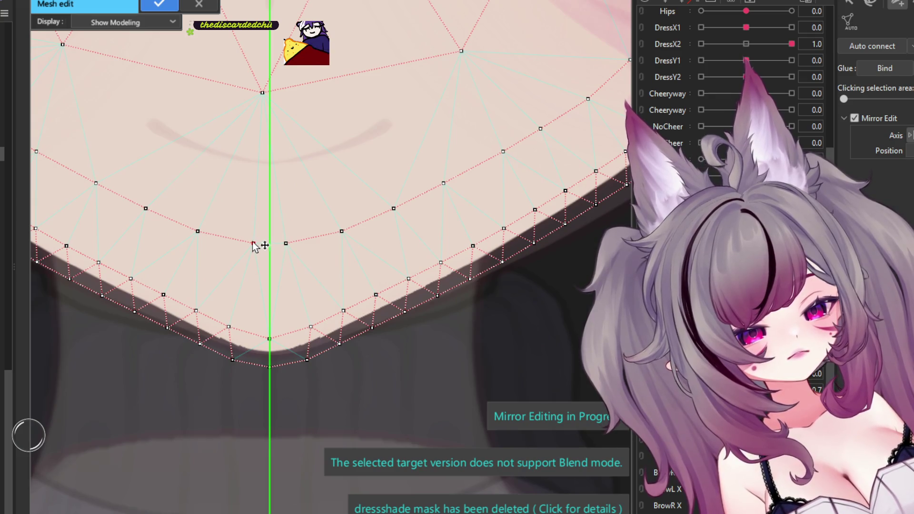
scroll(254, 246, "down", 3)
scroll(334, 333, "down", 1)
scroll(313, 283, "up", 3)
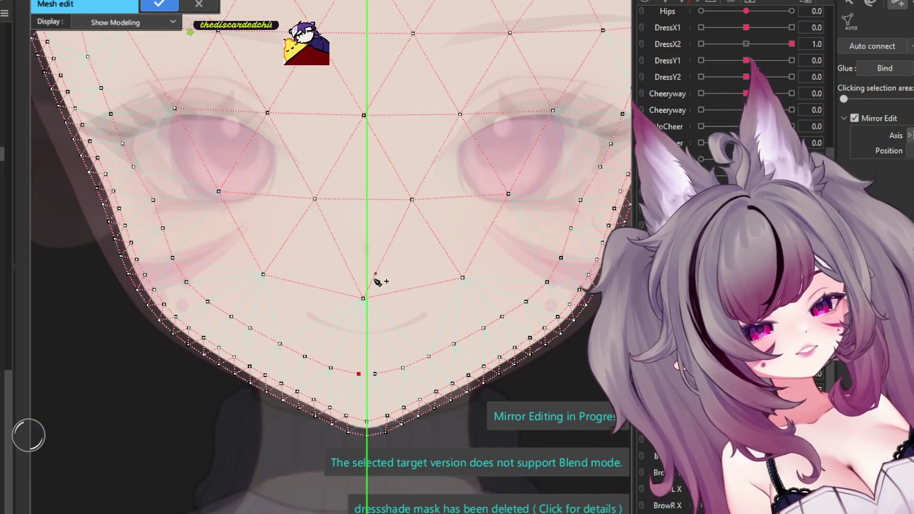
left_click(355, 330)
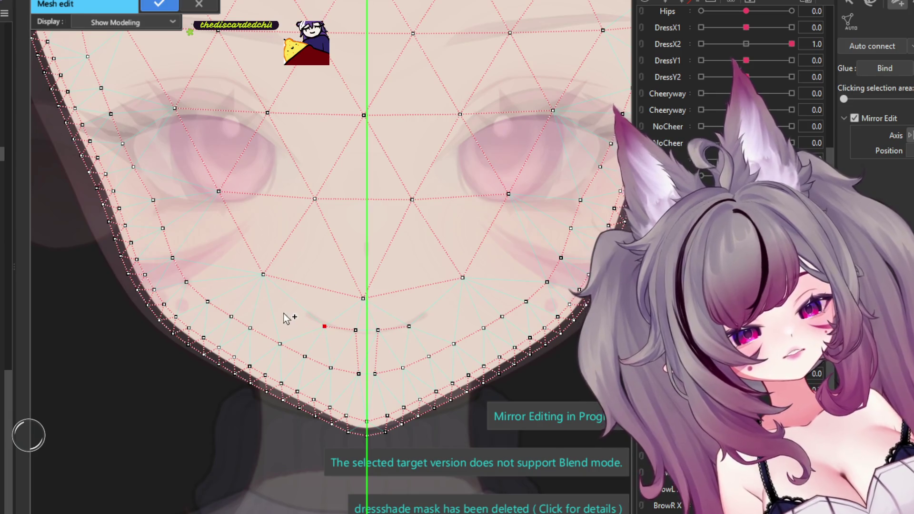
left_click(244, 293)
left_click(211, 254)
left_click(194, 211)
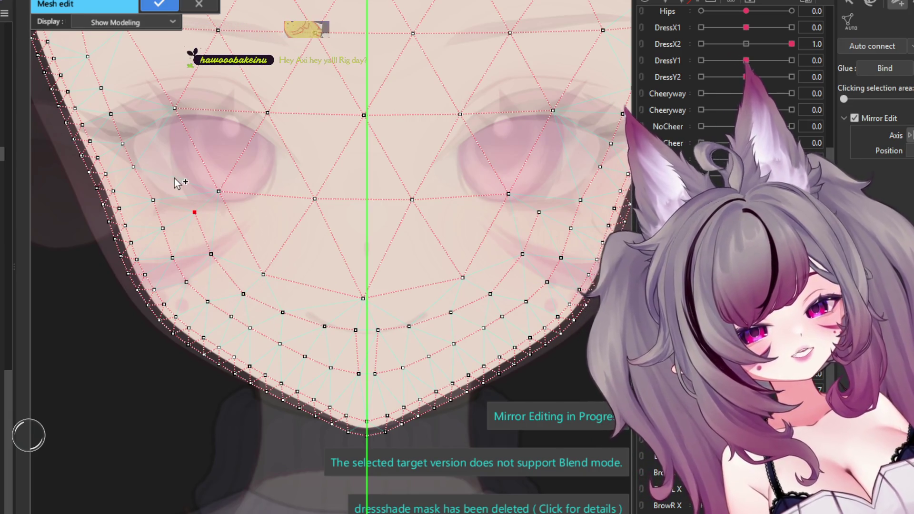
scroll(224, 285, "down", 3)
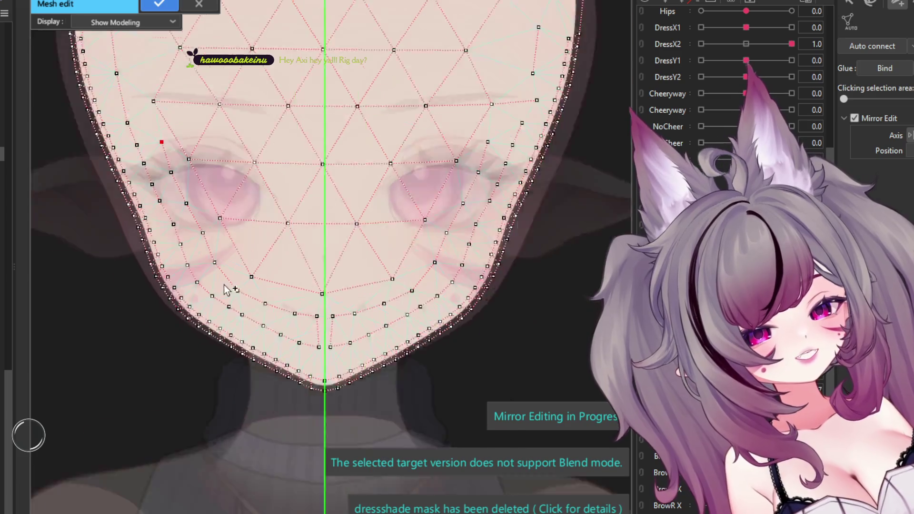
scroll(303, 124, "up", 2)
left_click(850, 7)
scroll(439, 169, "down", 3)
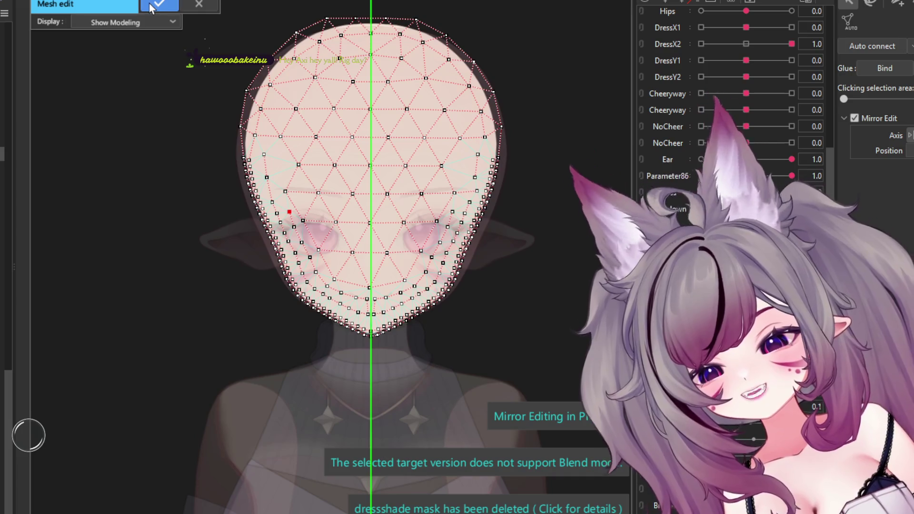
Step: Select all face-mesh vertices, re-enter mesh editing, select all again, and confirm the rebuilt mesh
scroll(357, 215, "down", 2)
left_click_drag(490, 41, 188, 350)
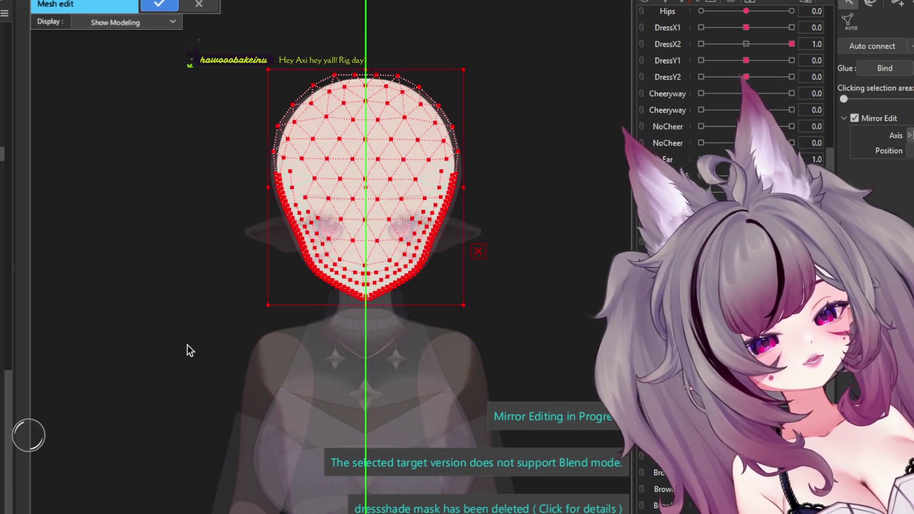
key("Return")
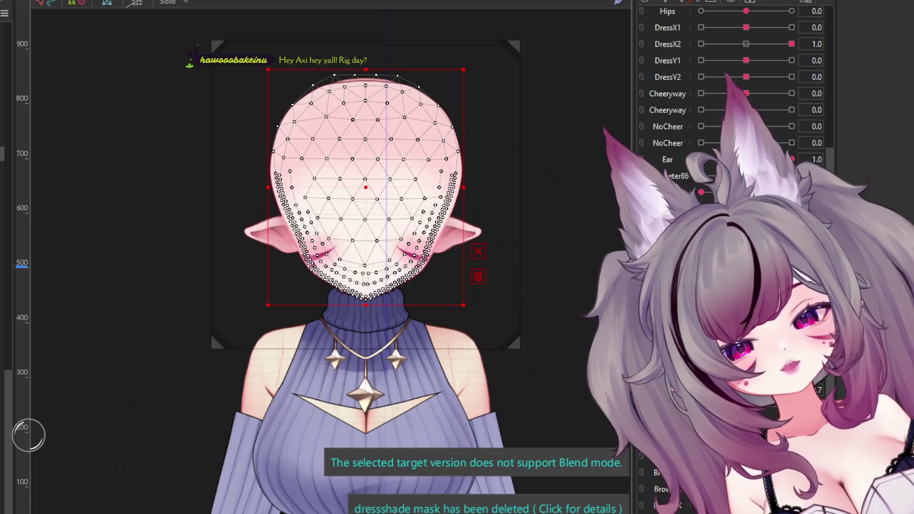
key("ctrl+e")
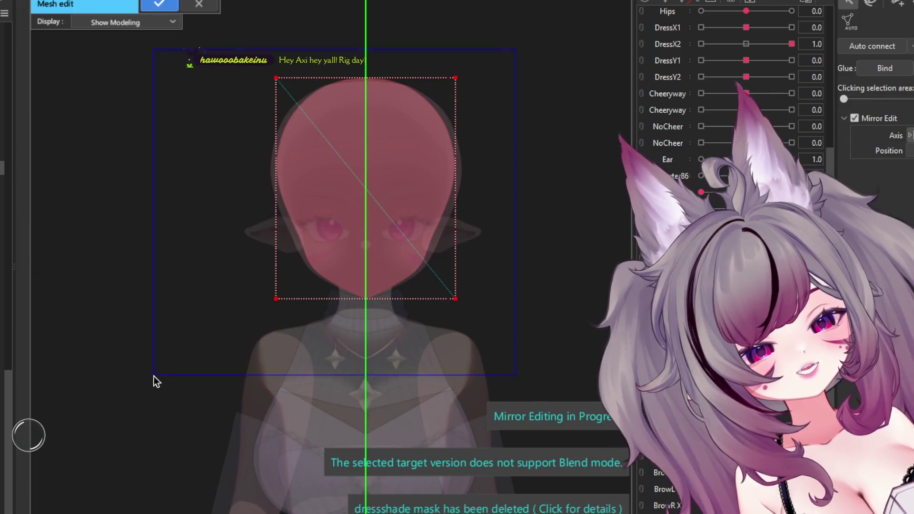
left_click_drag(516, 50, 153, 376)
left_click(196, 361)
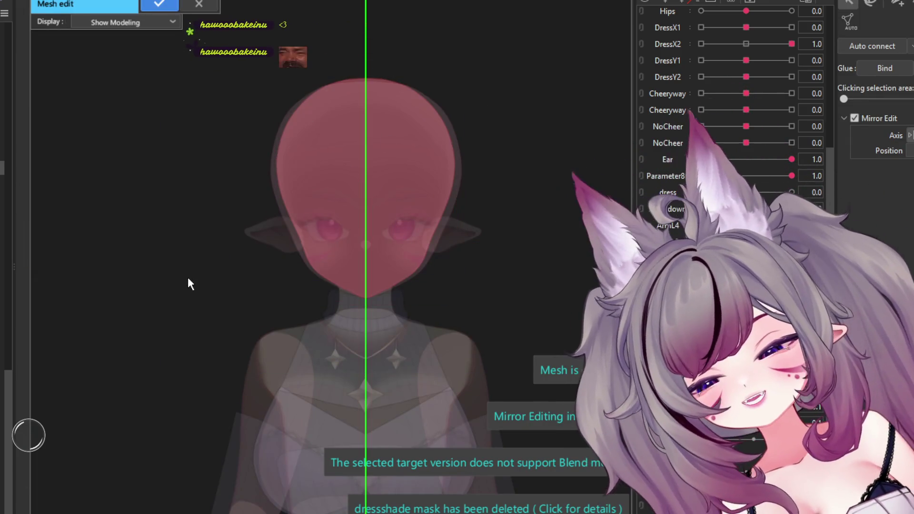
key("ctrl+a")
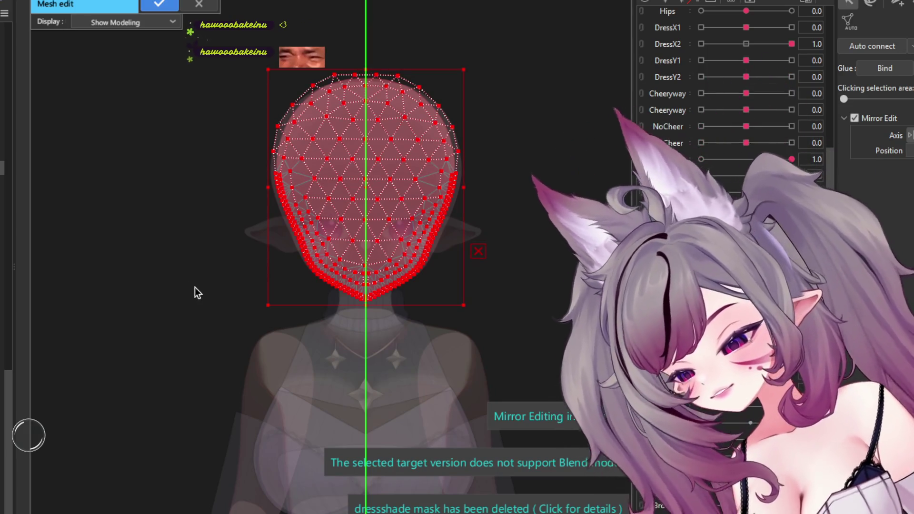
left_click(162, 6)
scroll(319, 237, "up", 5)
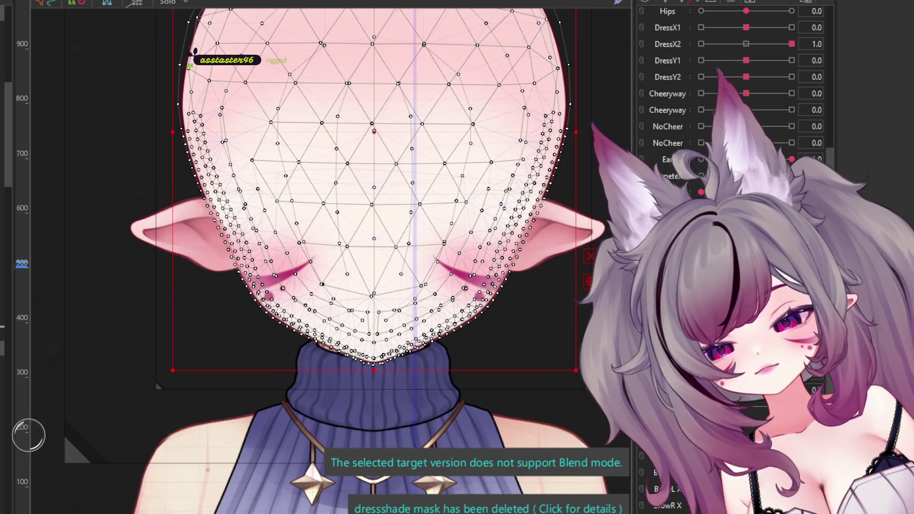
key("ctrl+z")
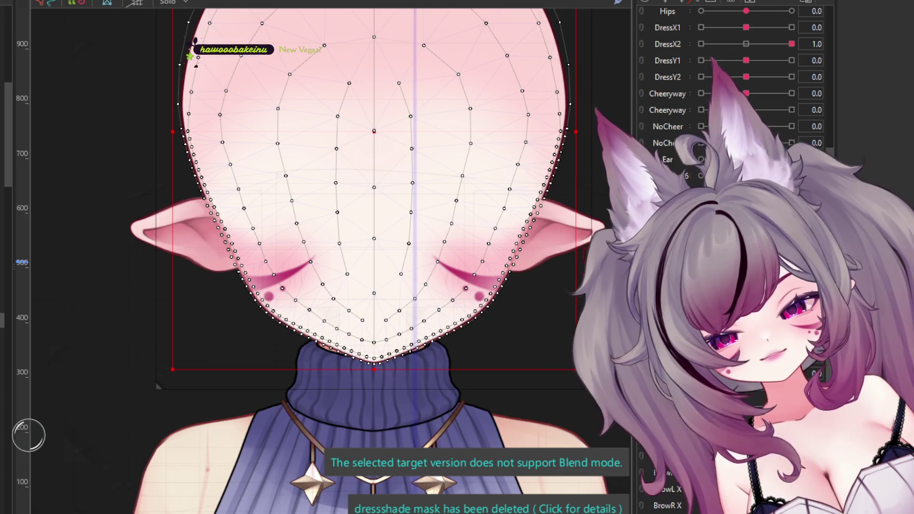
Step: Cycle the face display through mask overlay, textured mesh and deformer outline
key("ctrl+z")
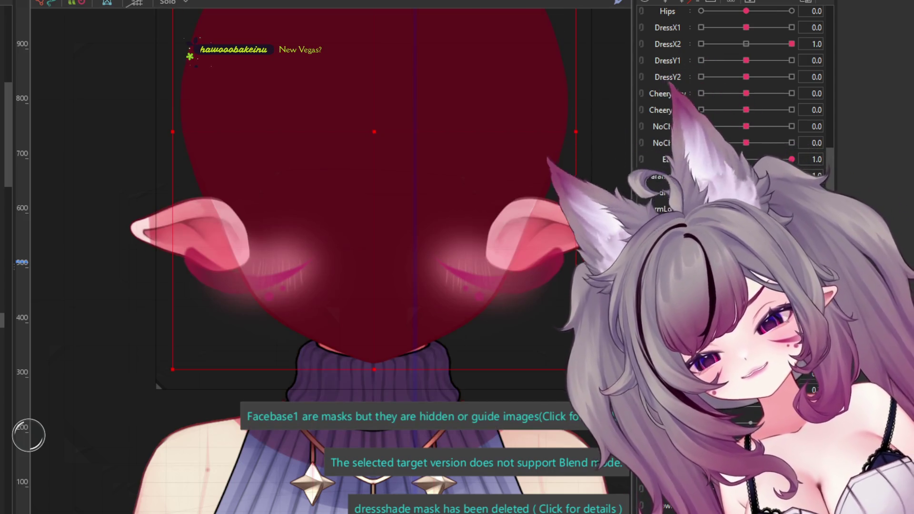
key("ctrl+z")
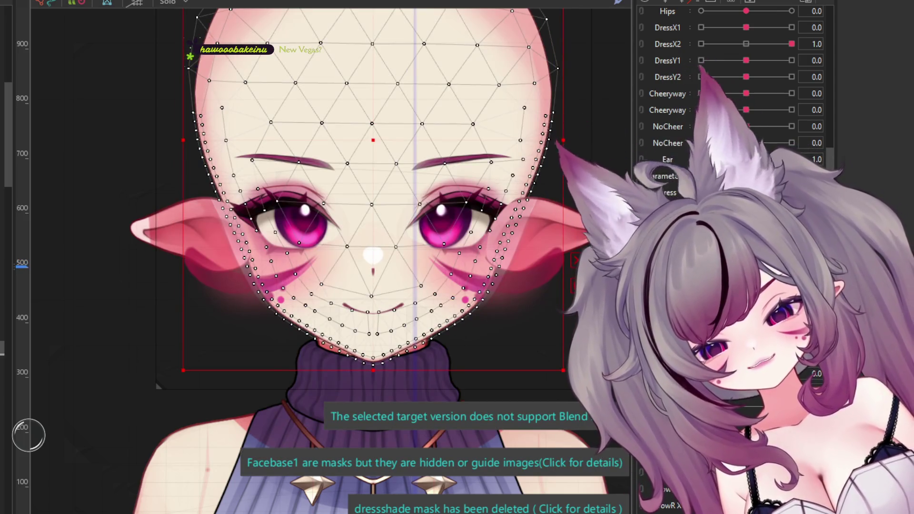
key("ctrl+z")
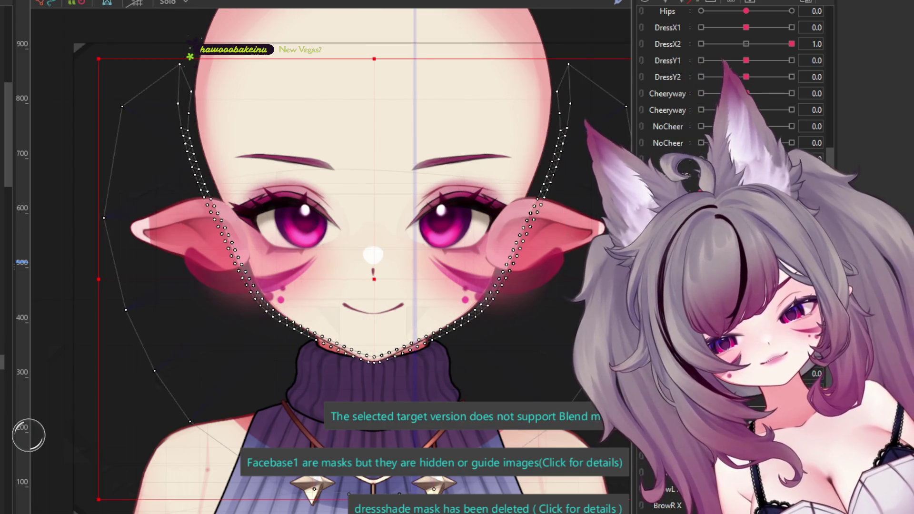
Step: Select the head art mesh and open the Animation Preview window with Ctrl+Shift+P
scroll(265, 321, "down", 2)
left_click(261, 310)
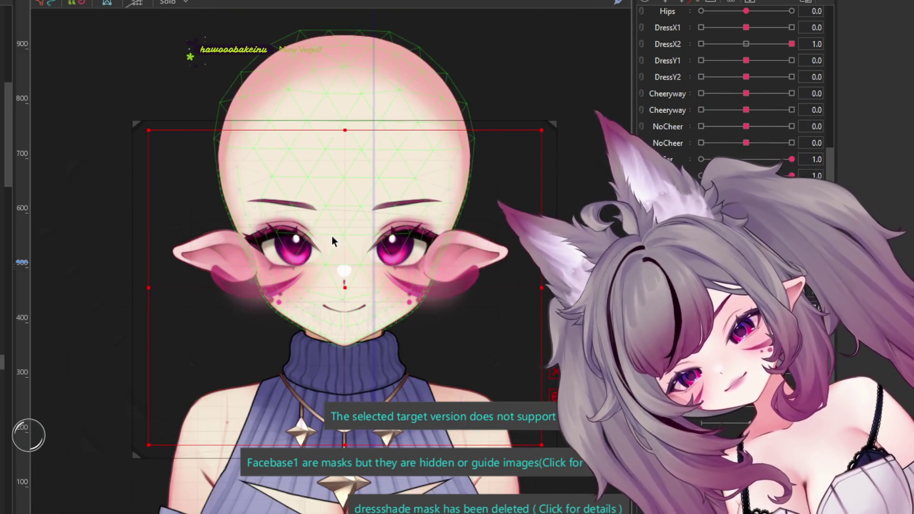
scroll(333, 237, "up", 2)
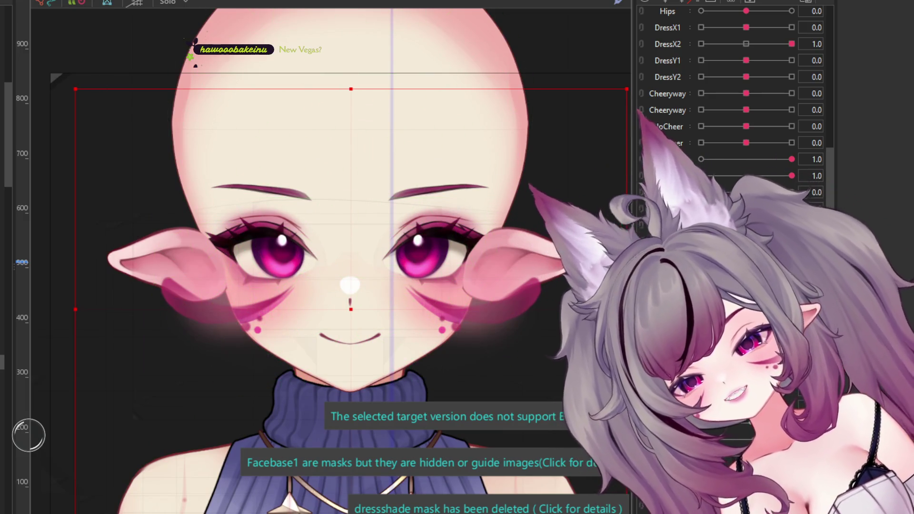
key("ctrl+shift+p")
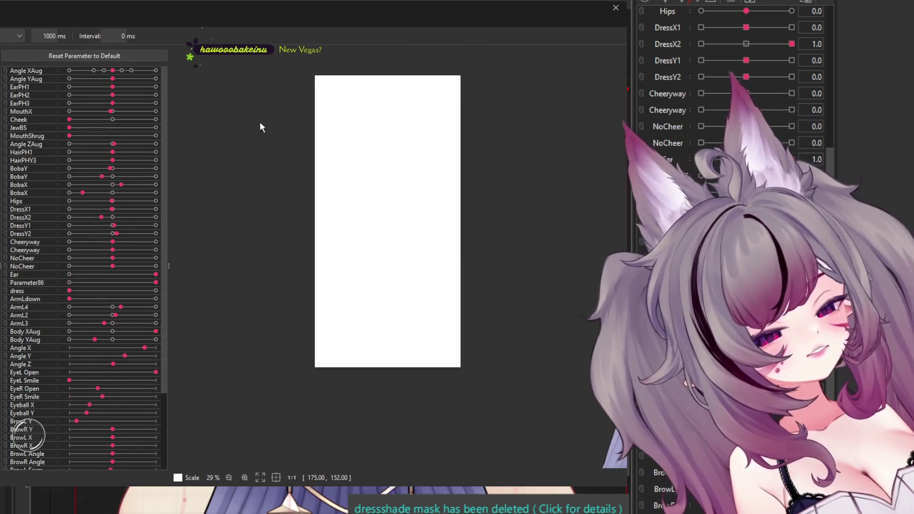
Step: Zoom the preview canvas to check the head motion, then close the preview window
scroll(510, 237, "up", 2)
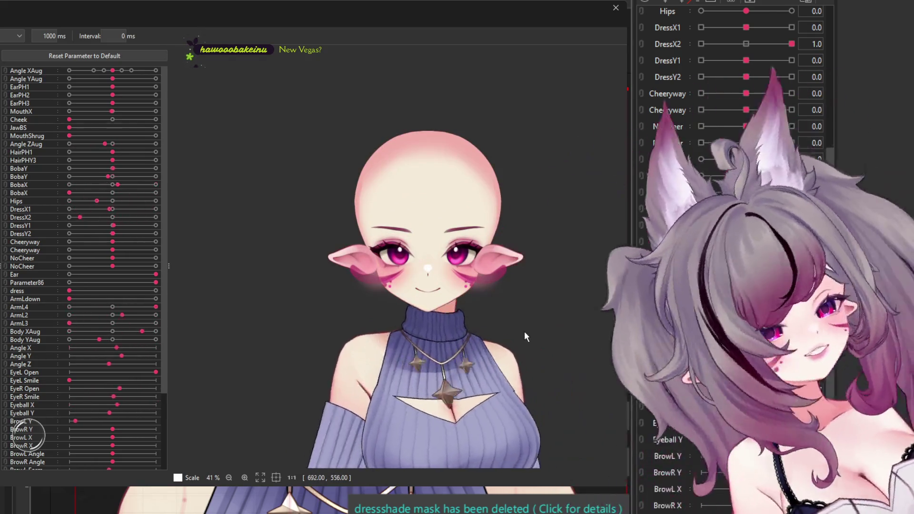
scroll(524, 331, "up", 3)
scroll(513, 320, "down", 2)
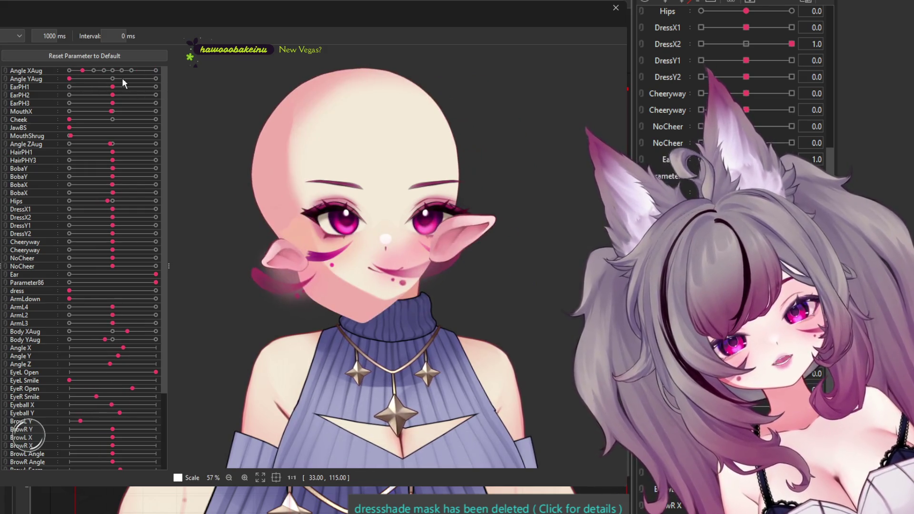
left_click(615, 8)
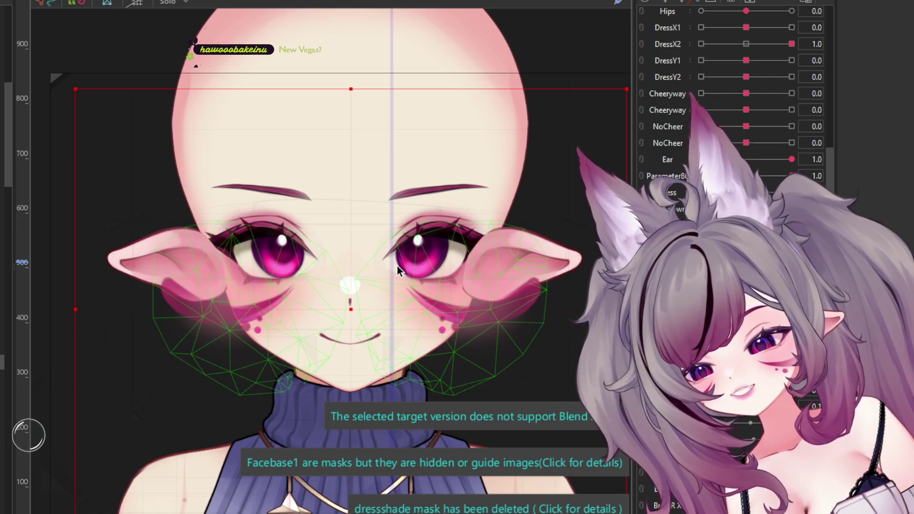
left_click(397, 266)
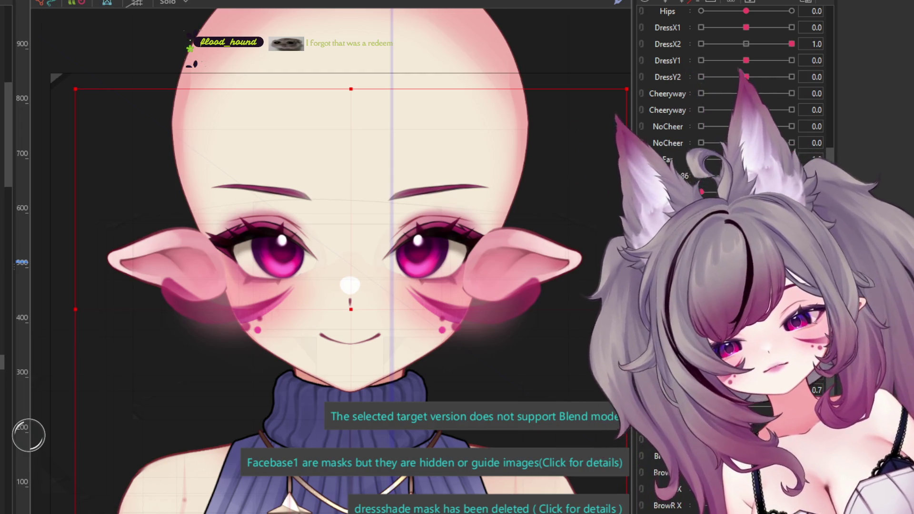
scroll(281, 154, "down", 2)
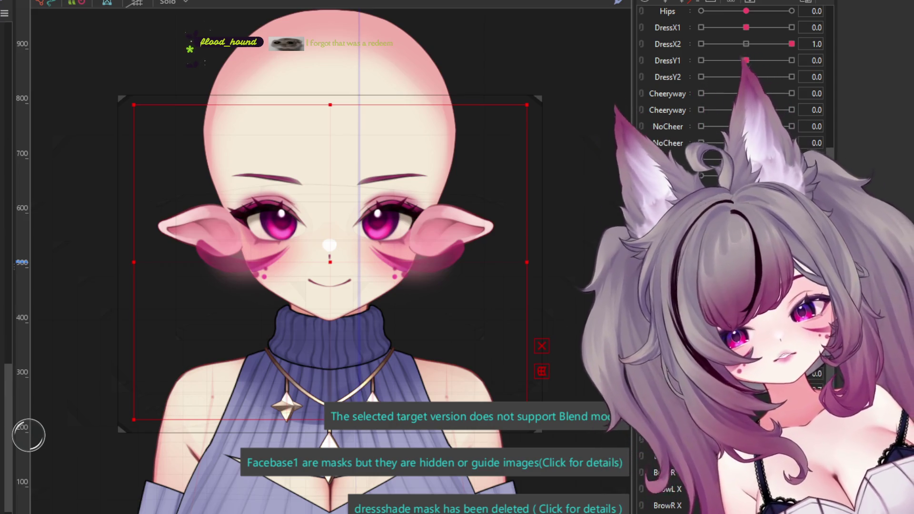
left_click(329, 170)
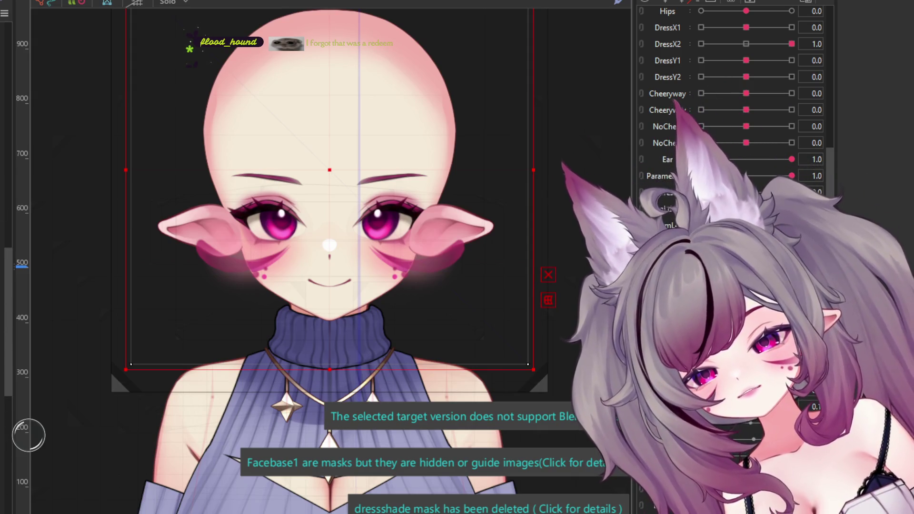
left_click(330, 195)
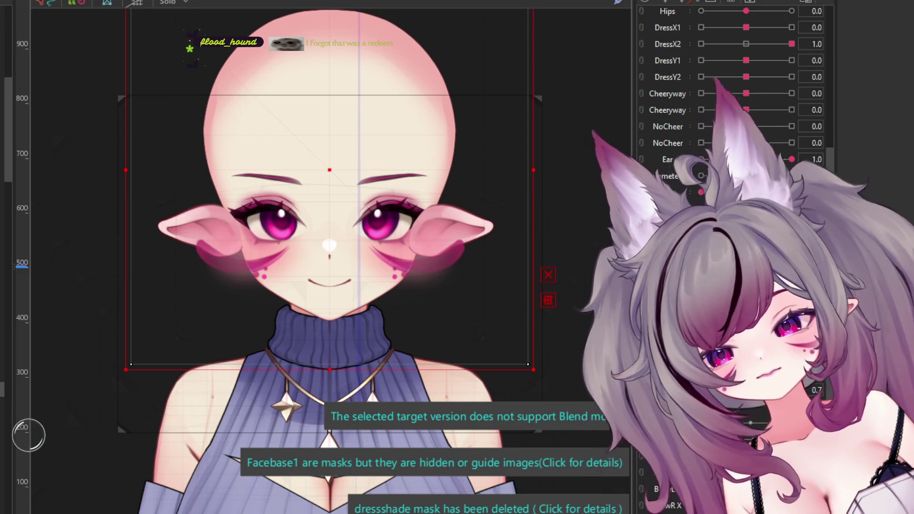
scroll(745, 69, "up", 5)
scroll(741, 41, "up", 5)
left_click_drag(746, 14, 747, 16)
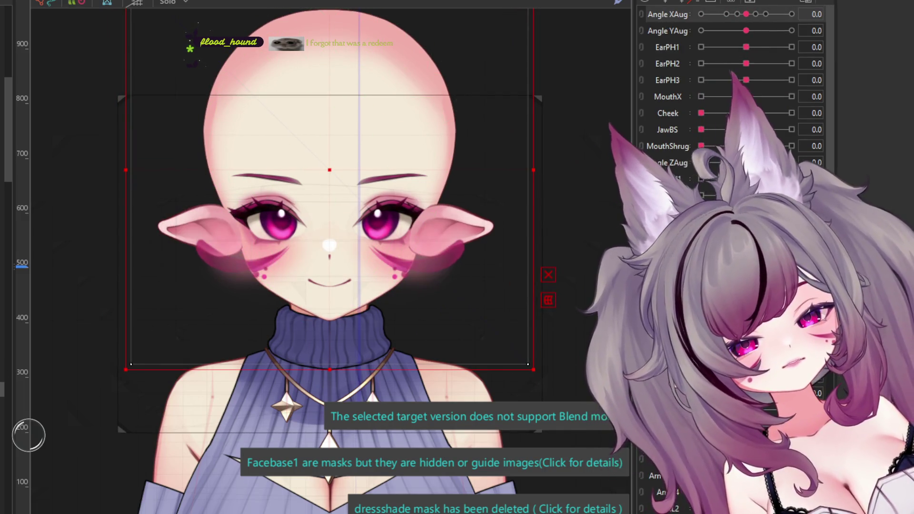
left_click(501, 174)
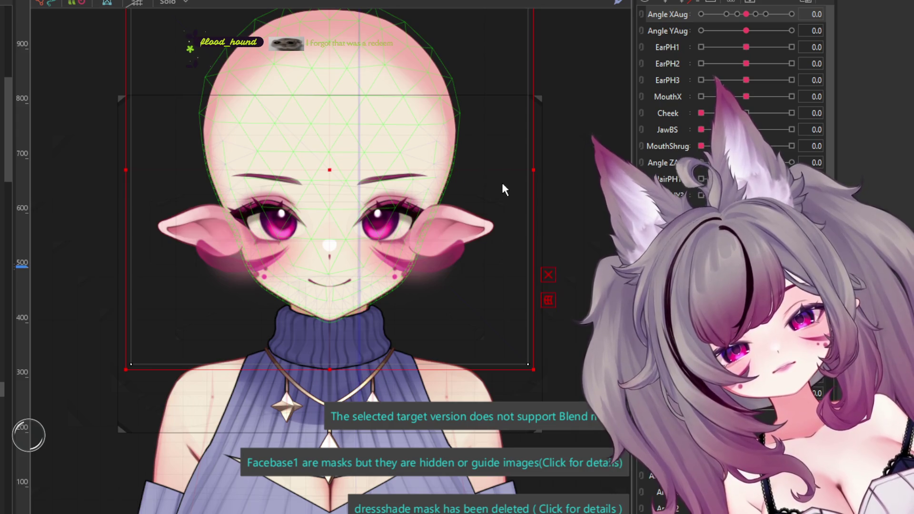
left_click(502, 181)
Step: Delete the old head mesh vertices and generate a fresh mesh fitted to the head
key("ctrl+e")
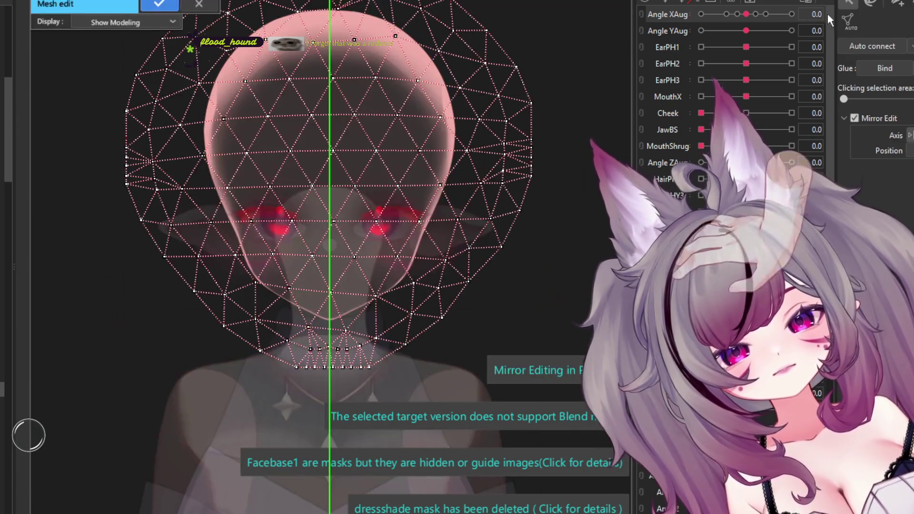
scroll(329, 265, "down", 2)
left_click_drag(471, 78, 99, 387)
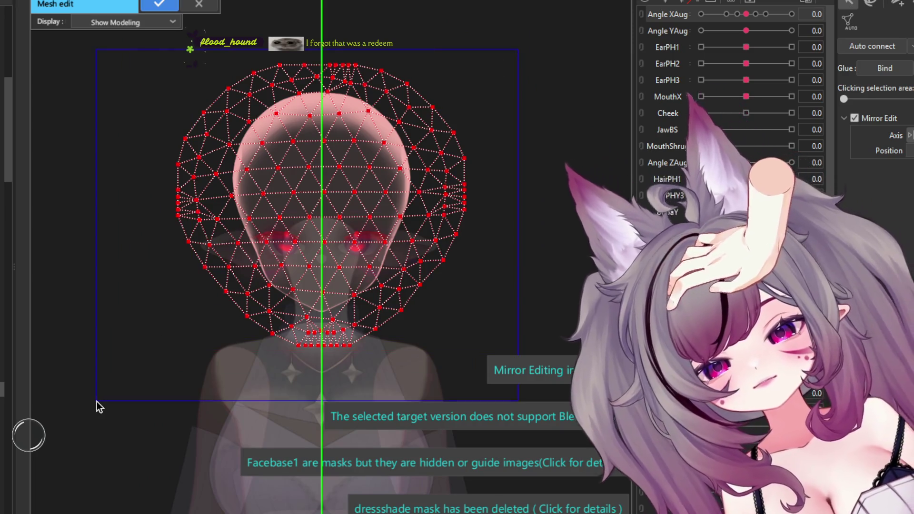
left_click(98, 387)
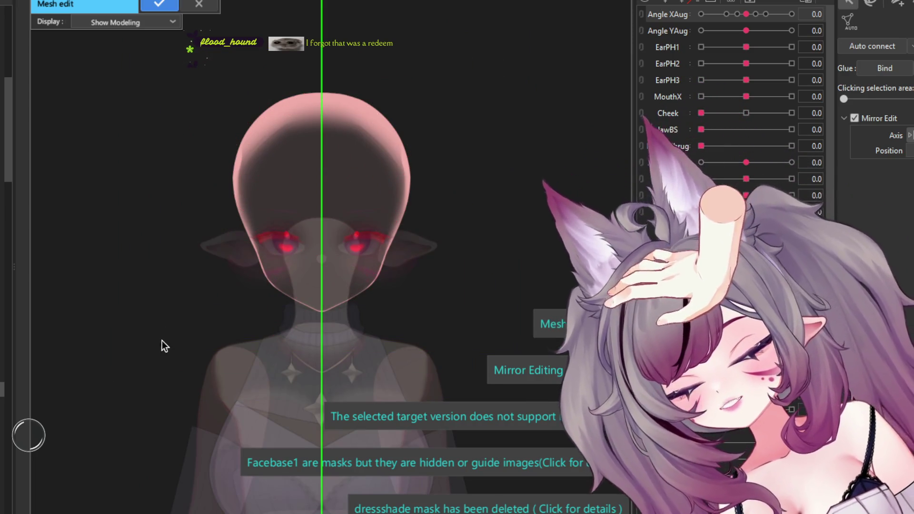
key("ctrl+a")
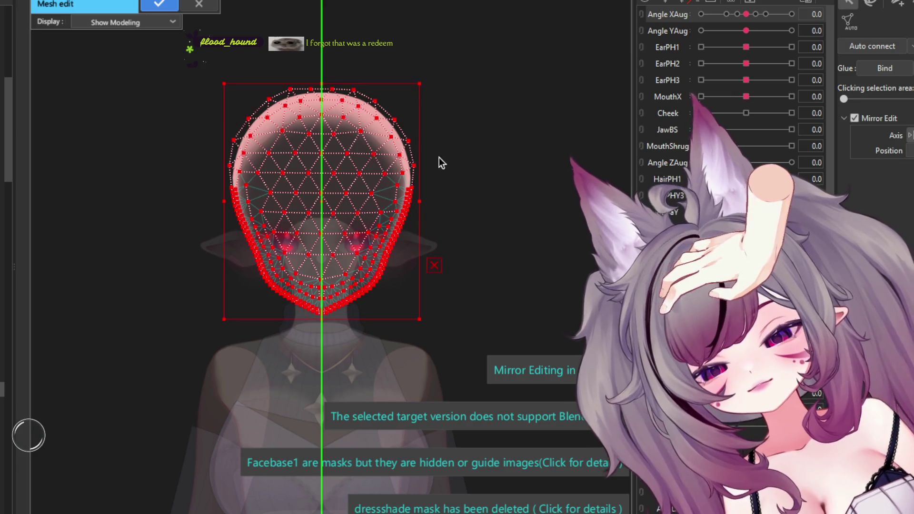
left_click(606, 116)
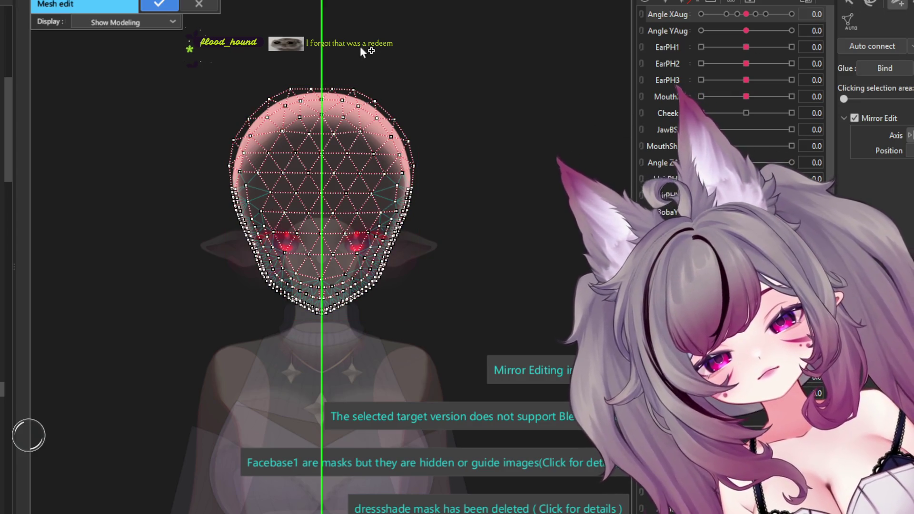
Step: Add a closed mirrored outer vertex ring around the head and confirm the mesh edit
left_click(391, 44)
left_click(433, 75)
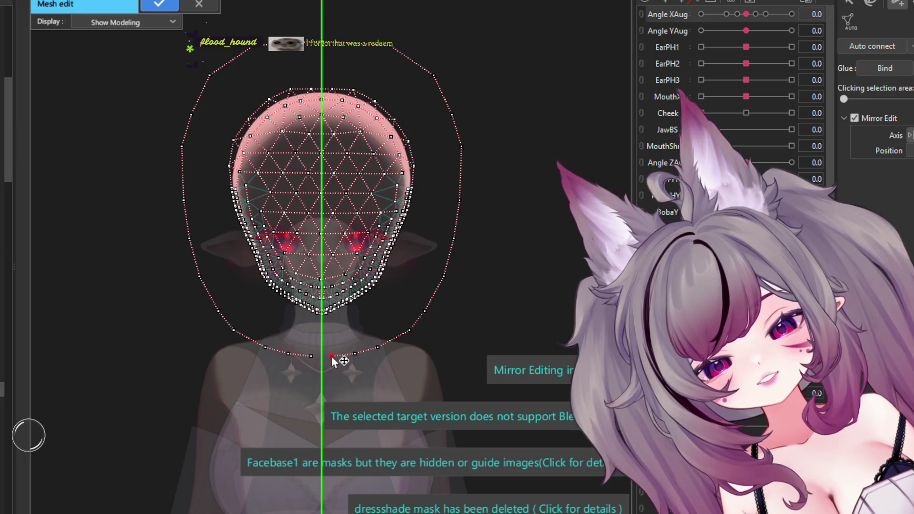
left_click(311, 356)
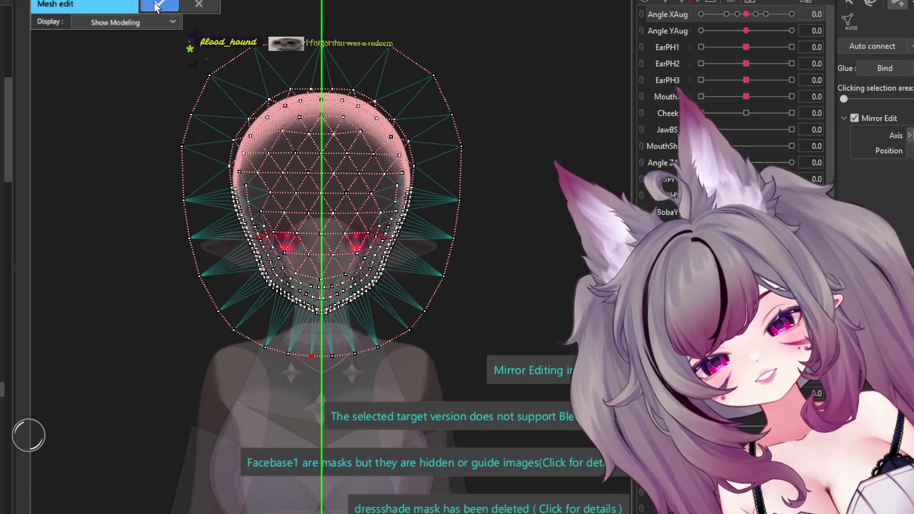
left_click(158, 6)
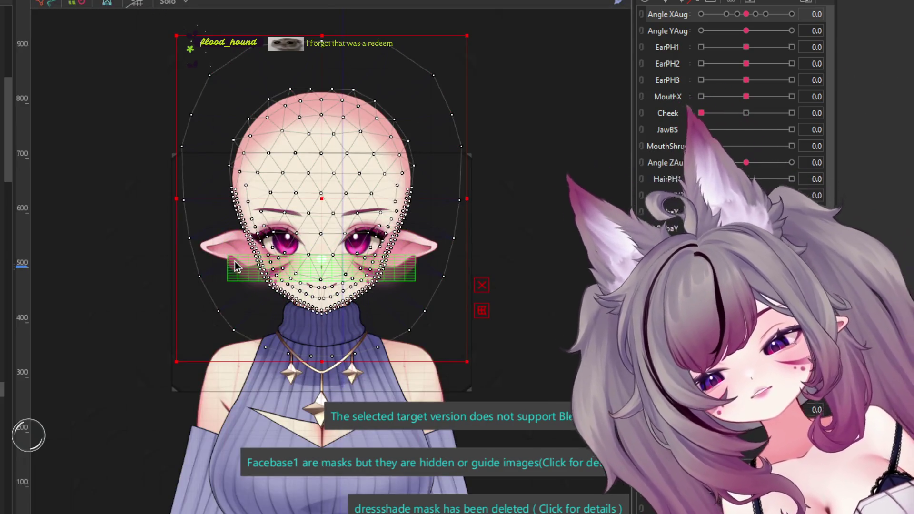
scroll(298, 260, "up", 2)
mouse_move(746, 14)
left_mouse_down()
mouse_move(805, 19)
mouse_move(669, 46)
mouse_move(762, 19)
mouse_move(746, 14)
left_mouse_up()
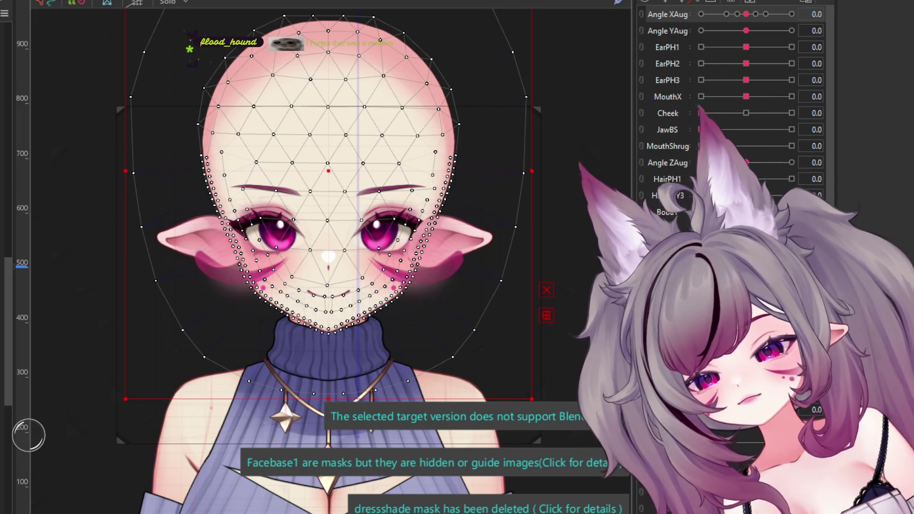
left_click(329, 223)
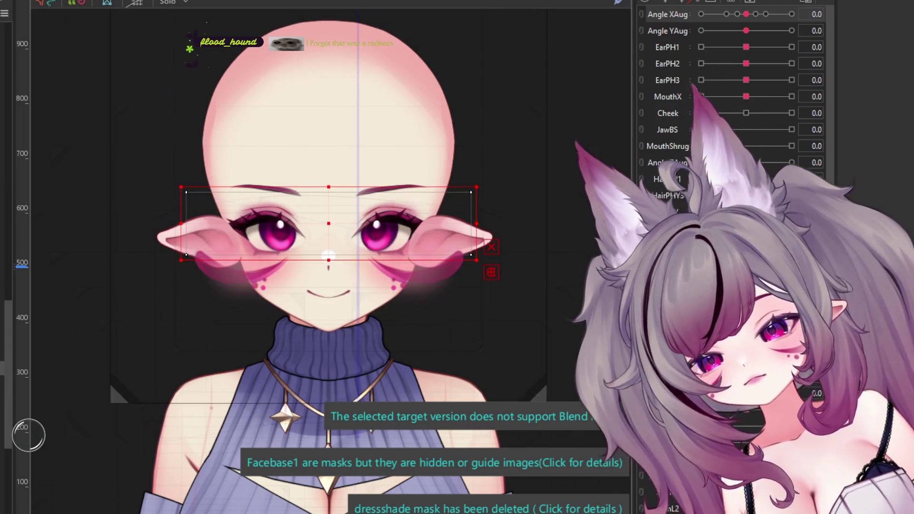
left_click(328, 257)
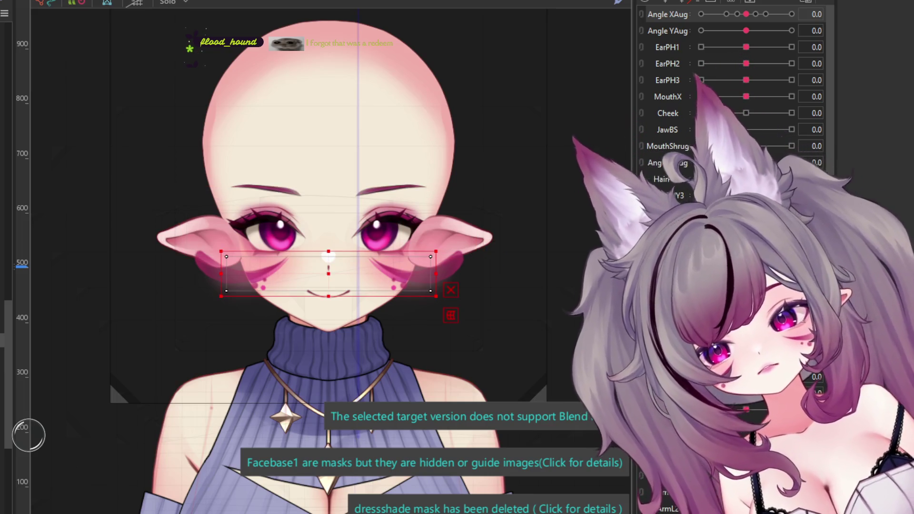
left_click(329, 257)
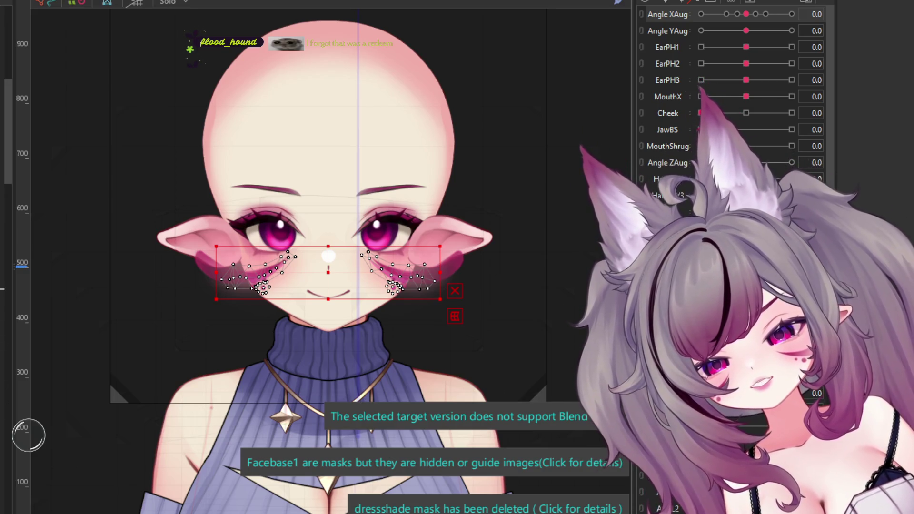
left_click(205, 262)
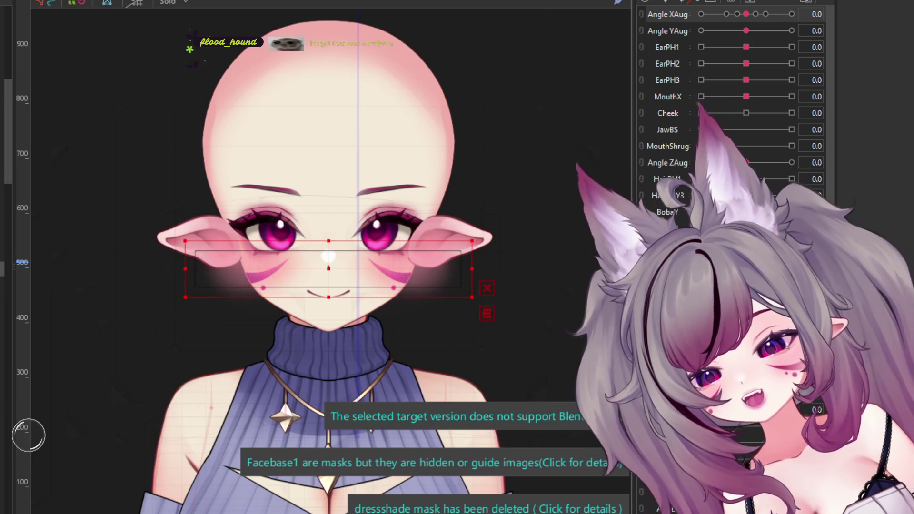
mouse_move(736, 9)
left_mouse_down()
mouse_move(709, 22)
mouse_move(729, 22)
left_mouse_up()
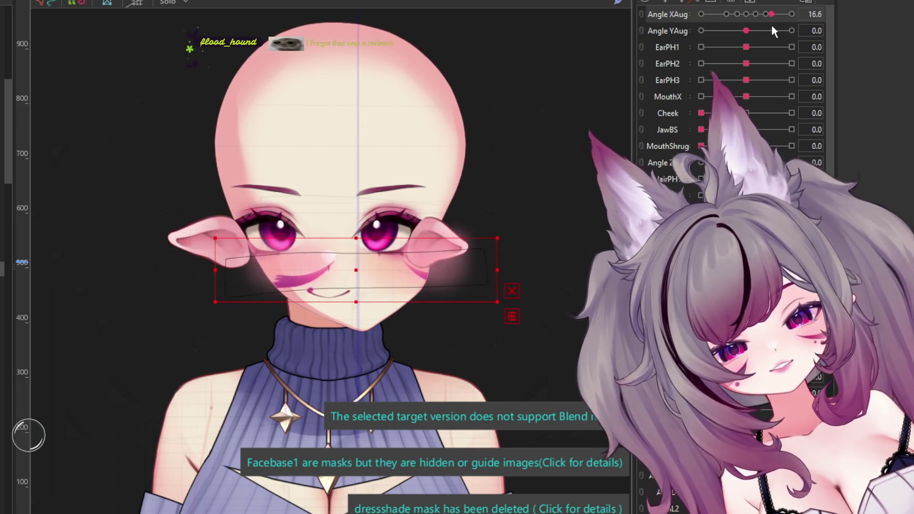
left_click(750, 19)
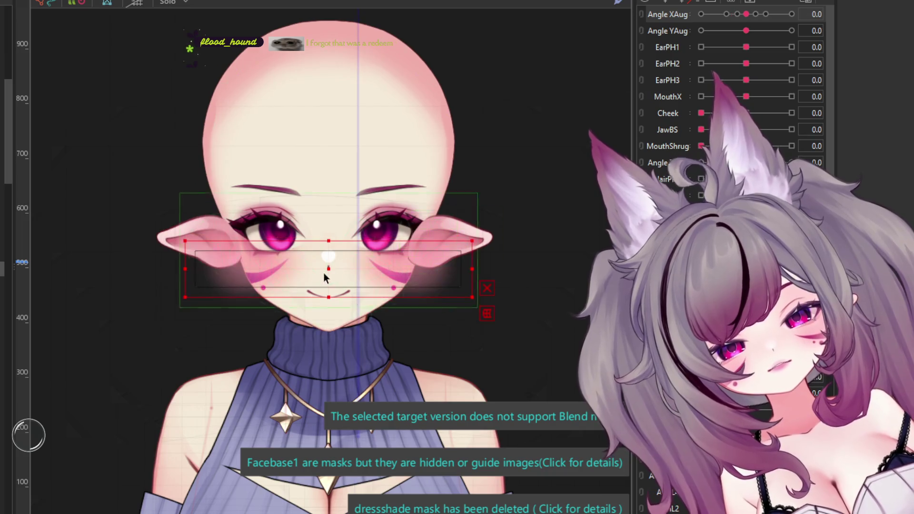
scroll(90, 253, "up", 2)
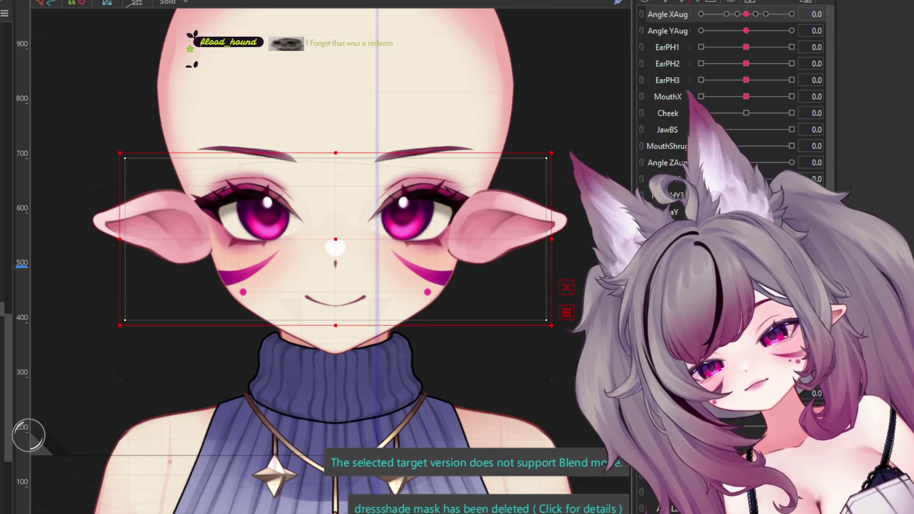
Step: Select the cheek-mark art mesh, the eye-and-ear deformer, then the mesh covering eyes, ears and cheeks
left_click(244, 275)
left_click(336, 238)
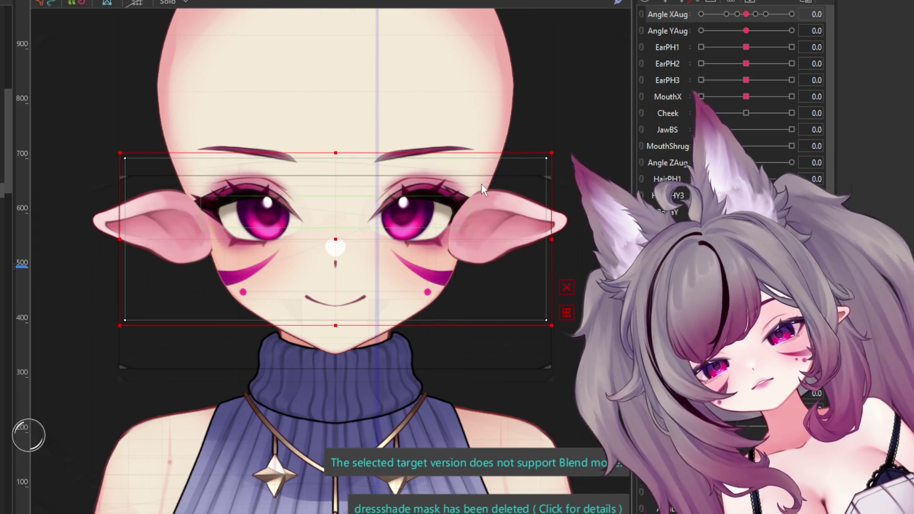
left_click(483, 184)
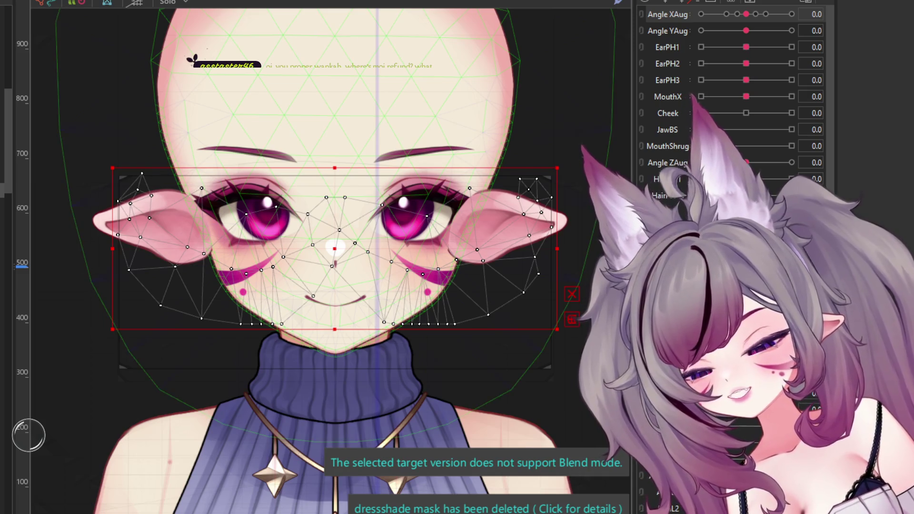
Step: Link Angle XAug and YAug as a 2D grid, swing the head right, left, up and down, then reset forward
left_click(651, 23)
left_click_drag(746, 36, 792, 59)
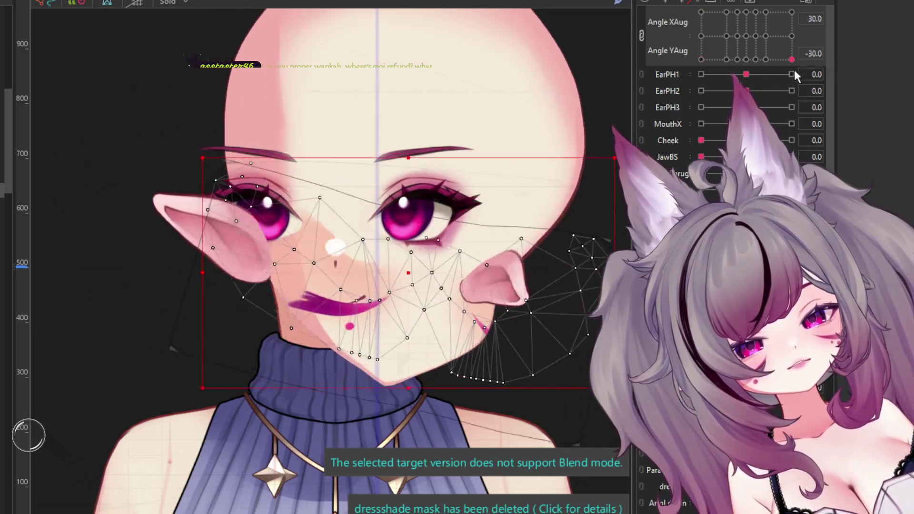
mouse_move(796, 75)
left_mouse_down()
mouse_move(650, 75)
mouse_move(815, 27)
mouse_move(641, 15)
mouse_move(723, 62)
mouse_move(567, 17)
left_mouse_up()
mouse_move(702, 11)
left_mouse_down()
mouse_move(792, 12)
mouse_move(702, 12)
mouse_move(792, 12)
mouse_move(792, 60)
left_mouse_up()
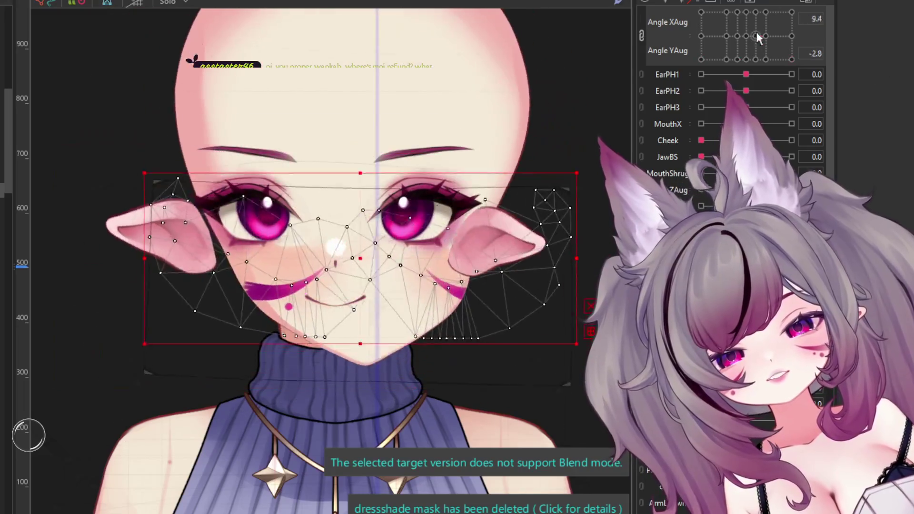
mouse_move(792, 60)
left_mouse_down()
mouse_move(702, 59)
mouse_move(718, 76)
mouse_move(672, 55)
left_mouse_up()
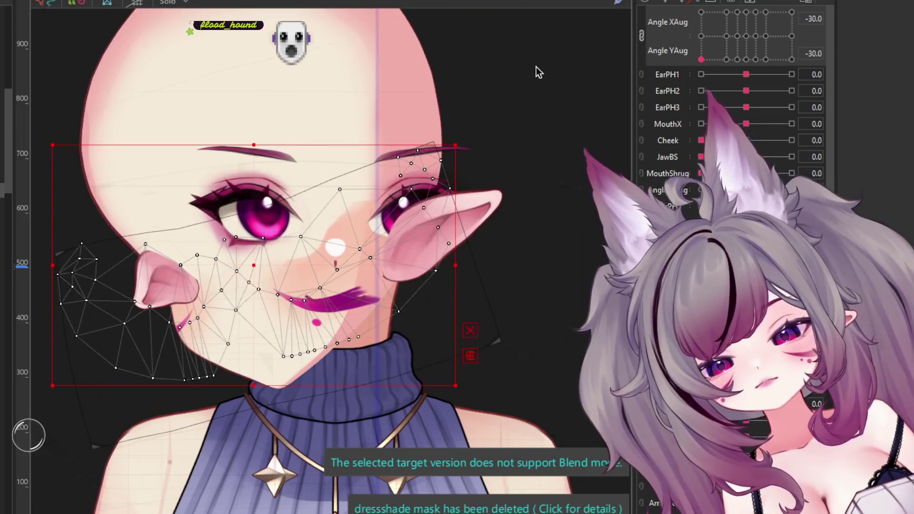
left_click(745, 61)
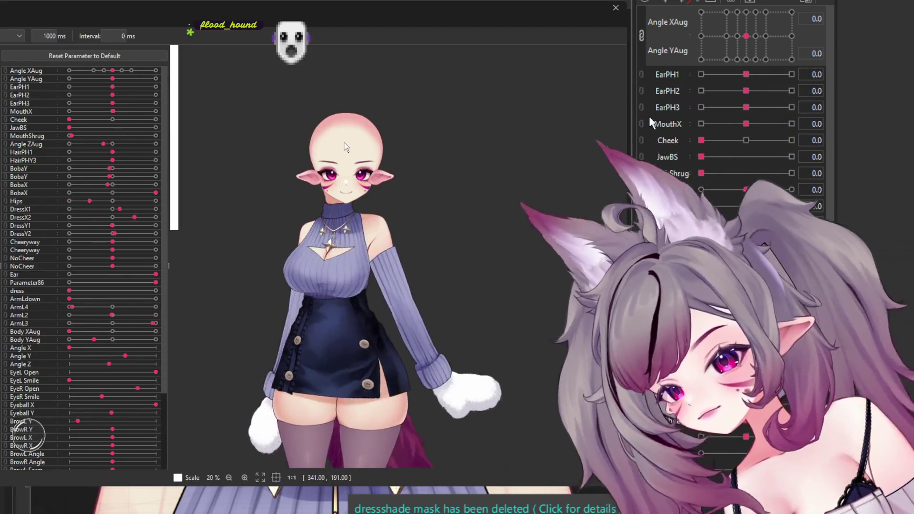
Step: Scroll the Random Pose preview's parameter list up and back down
scroll(345, 148, "up", 5)
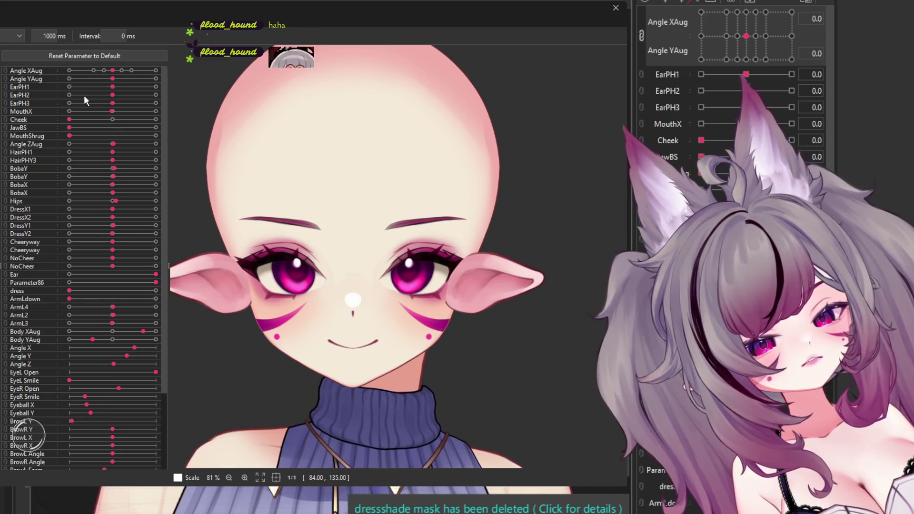
scroll(83, 95, "down", 3)
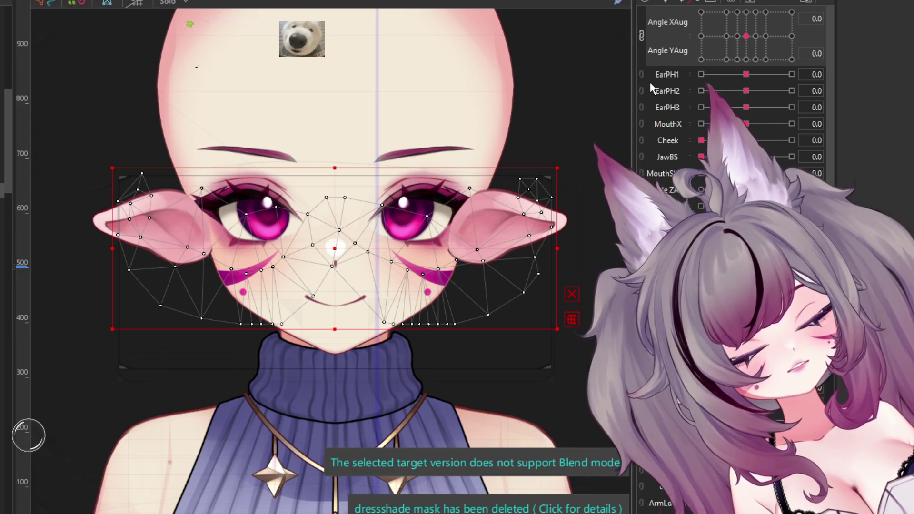
Step: Split the combined Angle XAug/YAug grid back into two separate sliders
scroll(651, 88, "down", 3)
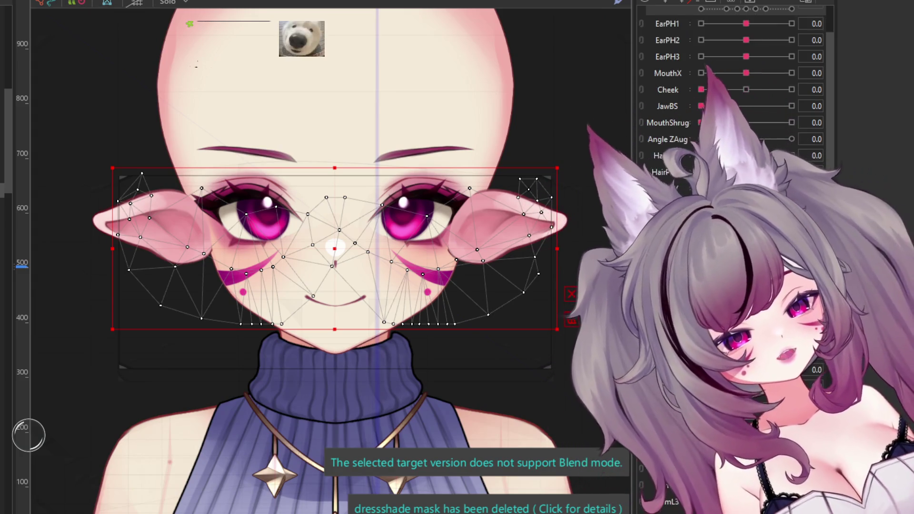
scroll(651, 88, "down", 5)
scroll(733, 85, "up", 5)
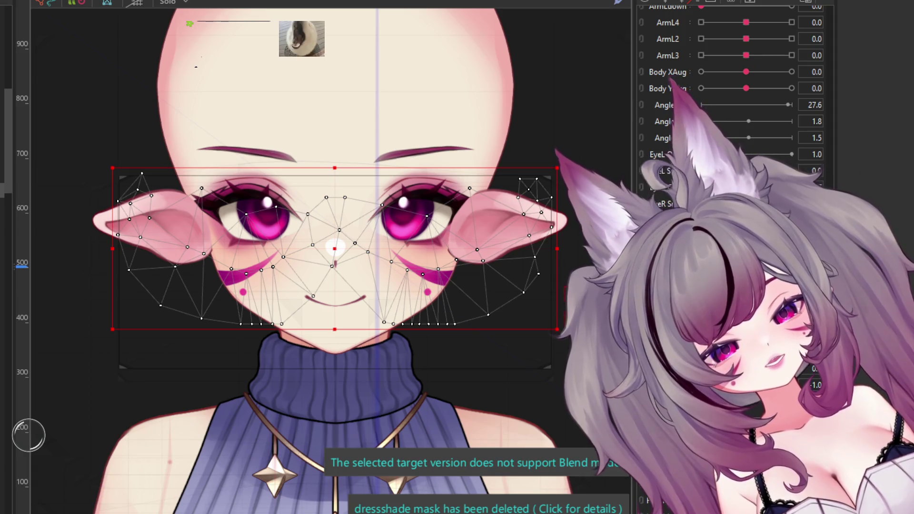
scroll(668, 58, "up", 3)
scroll(668, 58, "up", 5)
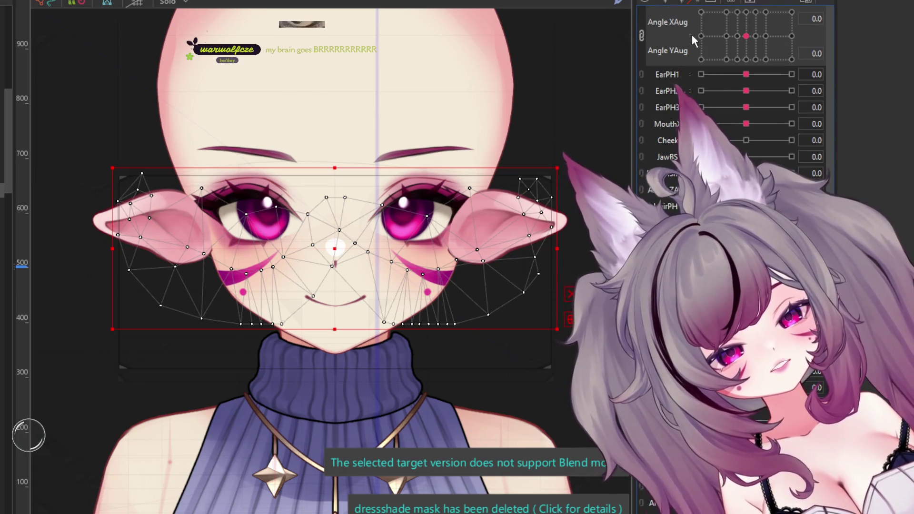
left_click(641, 36)
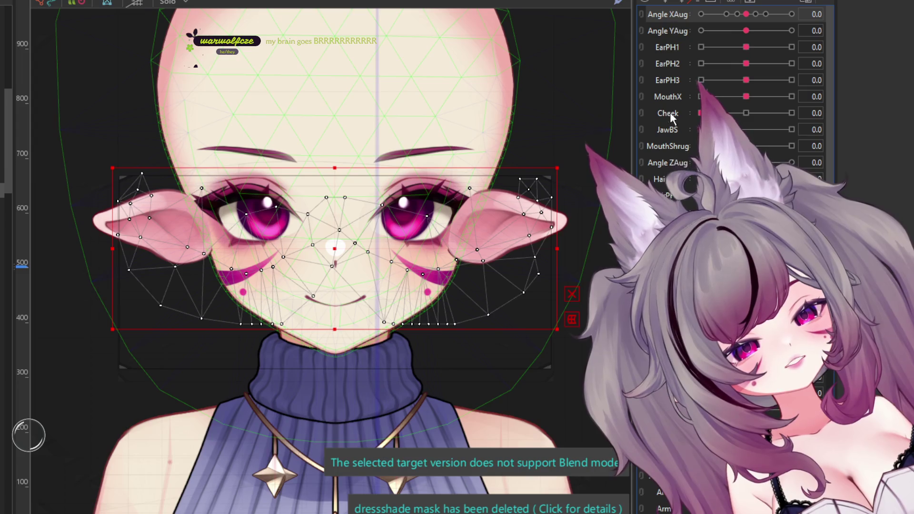
Step: Scroll through the parameter list to review the separate Angle XAug and YAug sliders
scroll(714, 120, "down", 8)
scroll(715, 119, "down", 4)
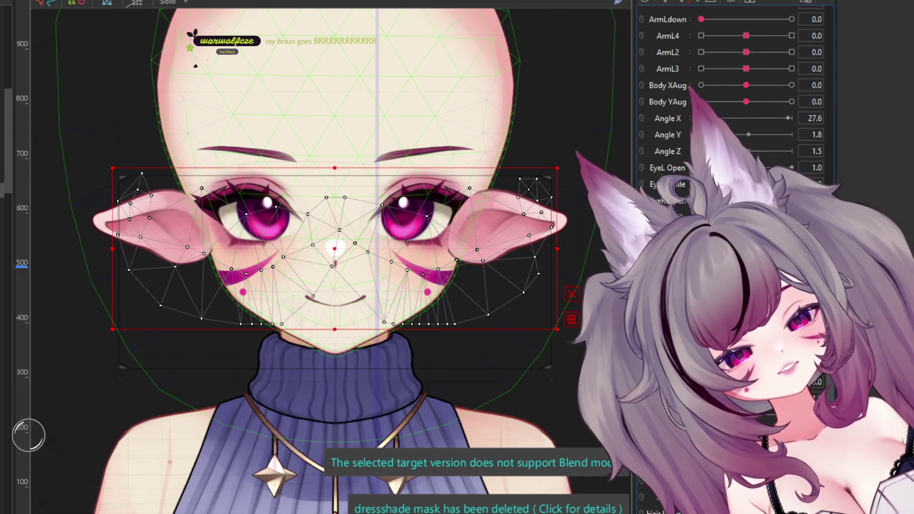
scroll(714, 119, "down", 1)
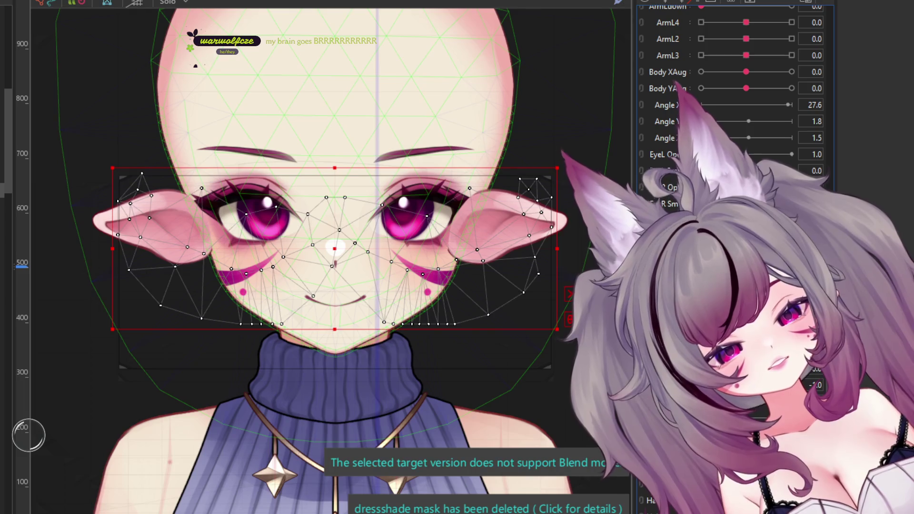
scroll(733, 96, "up", 3)
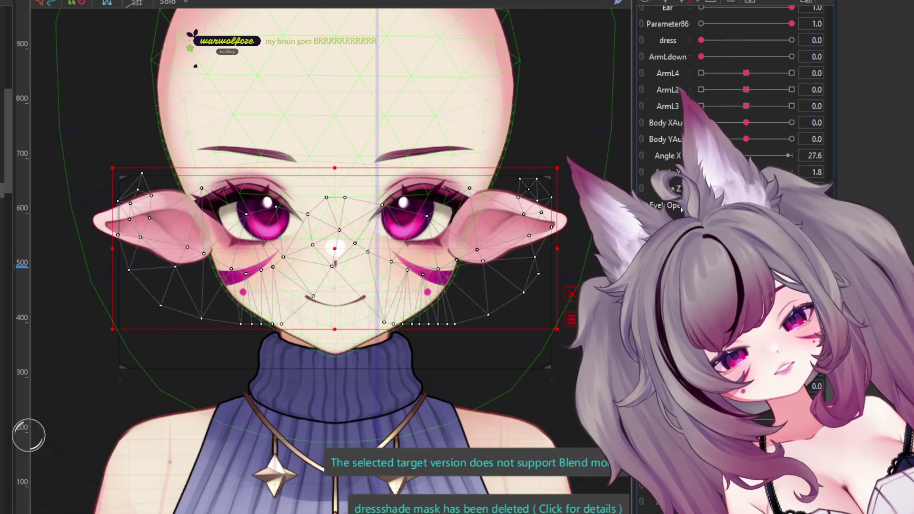
scroll(684, 181, "up", 3)
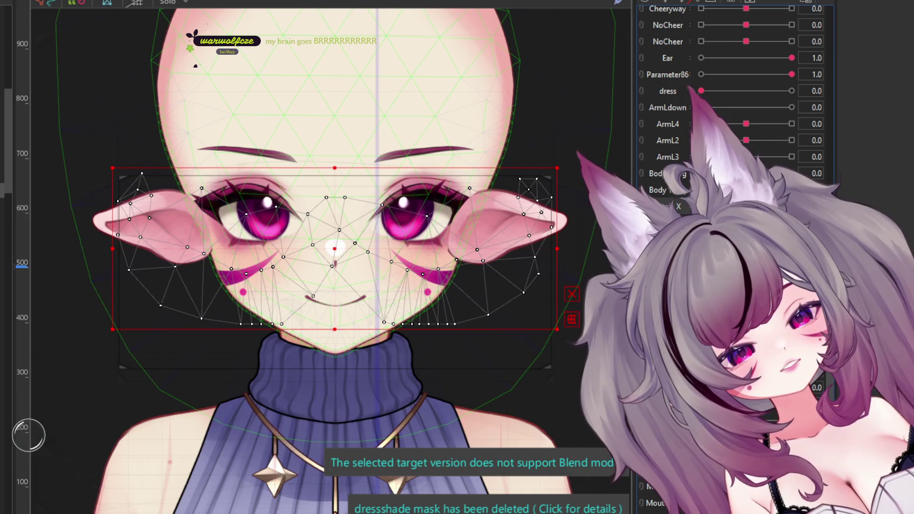
scroll(733, 95, "up", 8)
scroll(734, 95, "up", 10)
scroll(734, 96, "up", 1)
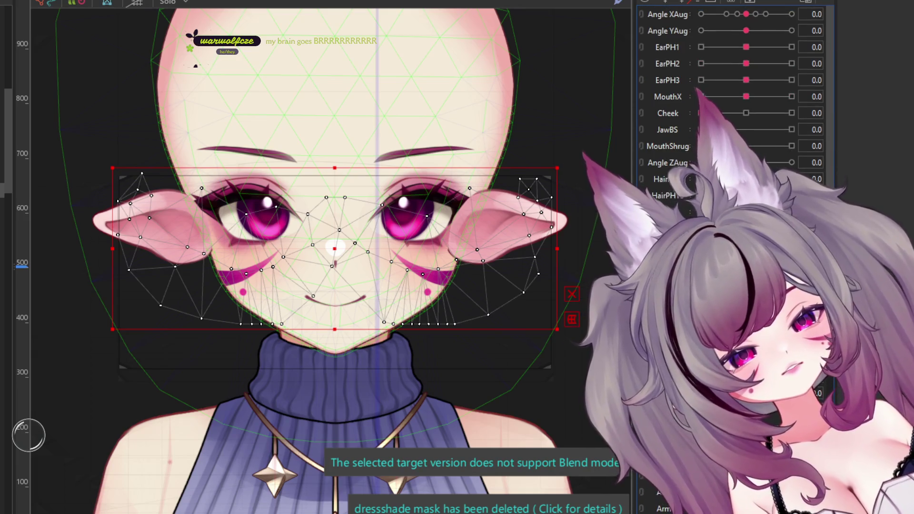
scroll(733, 96, "down", 9)
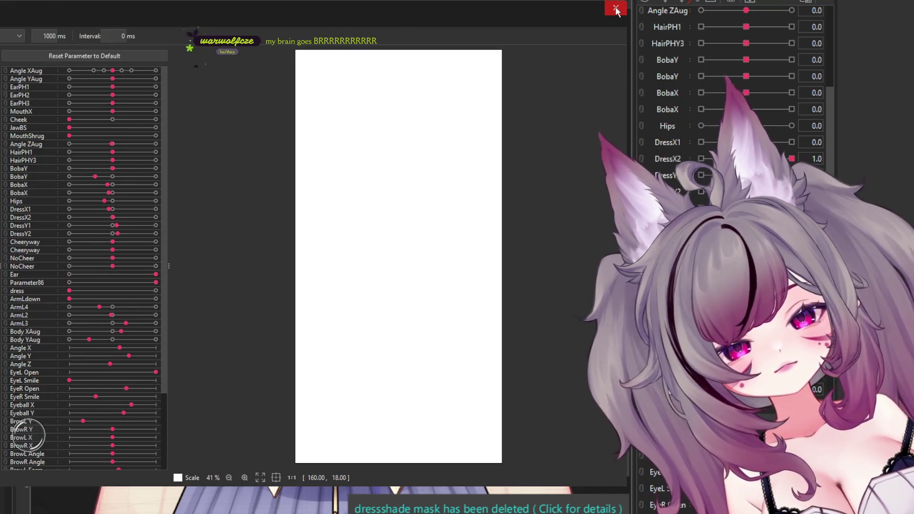
scroll(757, 49, "up", 6)
scroll(756, 49, "down", 10)
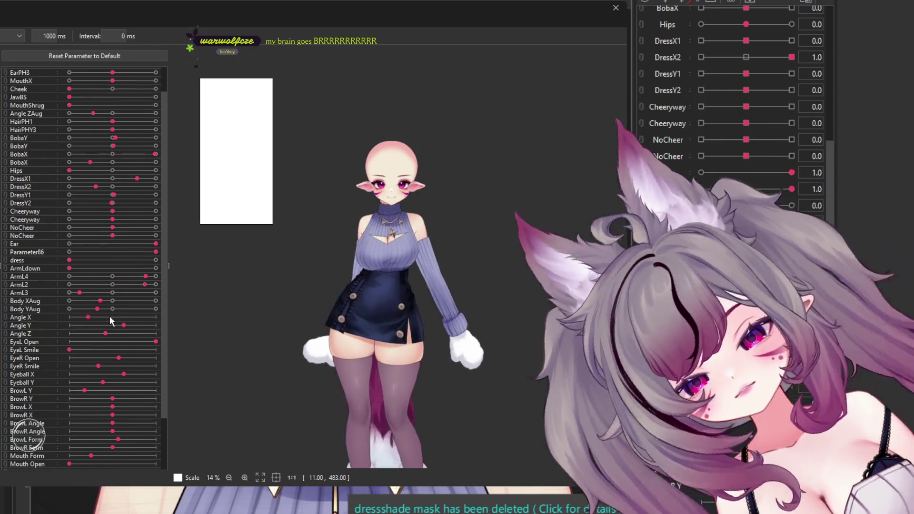
scroll(455, 147, "up", 5)
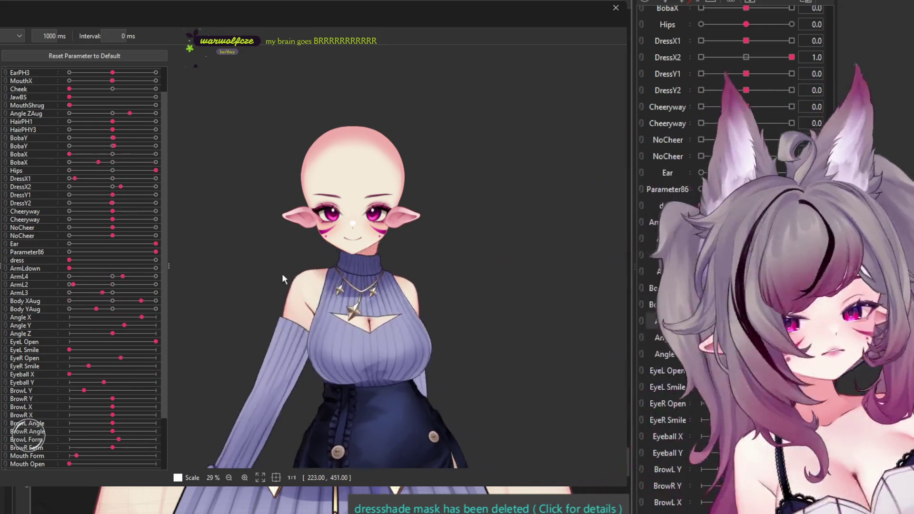
scroll(297, 307, "down", 2)
scroll(297, 307, "up", 3)
scroll(90, 319, "down", 3)
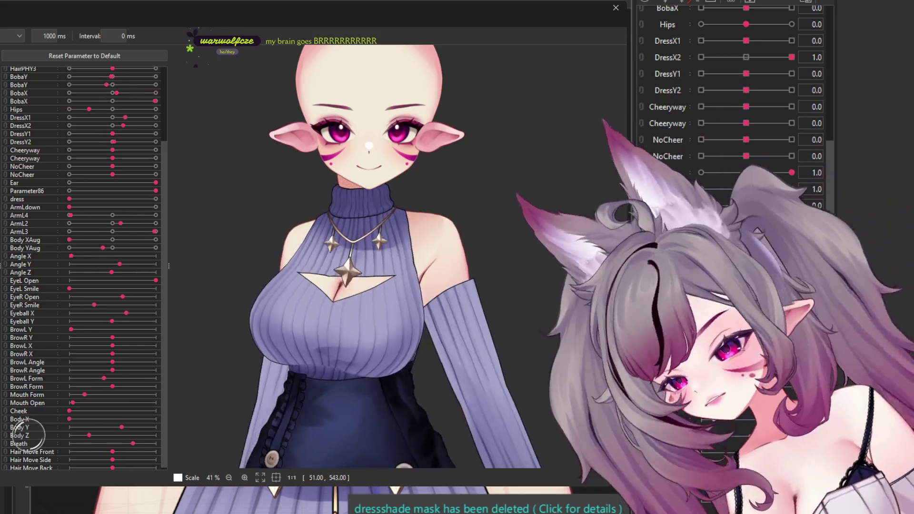
scroll(99, 172, "up", 3)
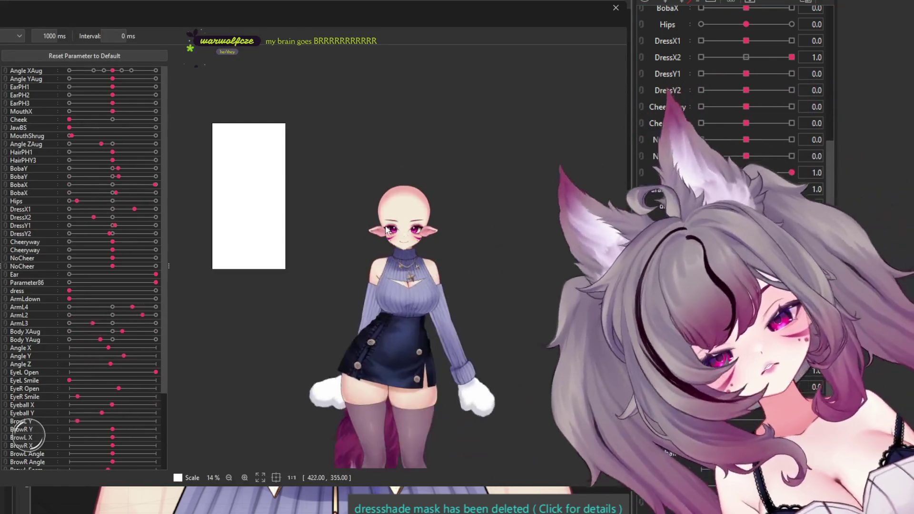
scroll(387, 230, "up", 3)
scroll(429, 236, "up", 2)
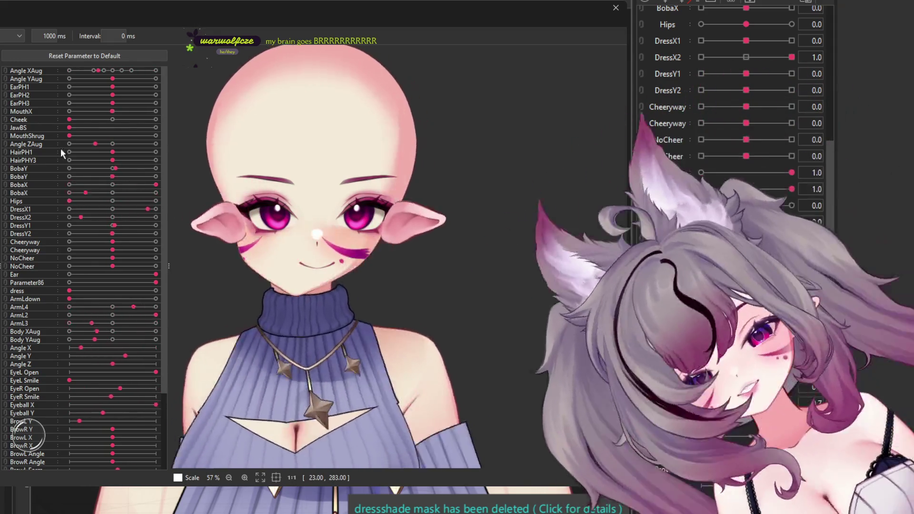
scroll(499, 179, "down", 4)
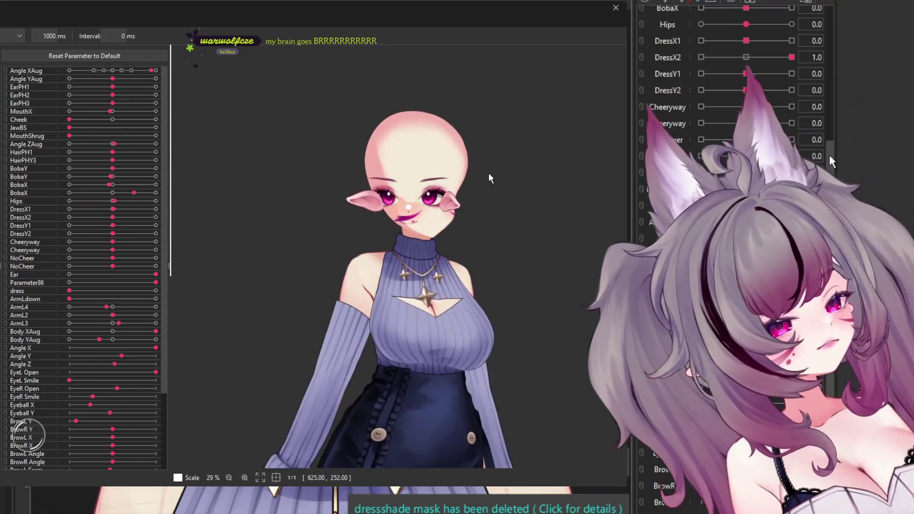
scroll(488, 171, "up", 3)
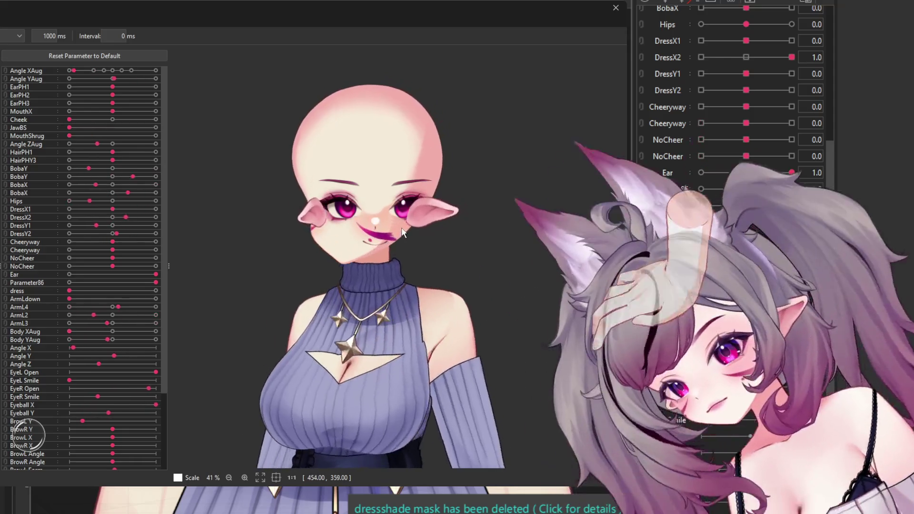
Step: Close the preview and delete both the left and right pointed ear art meshes
left_click(616, 8)
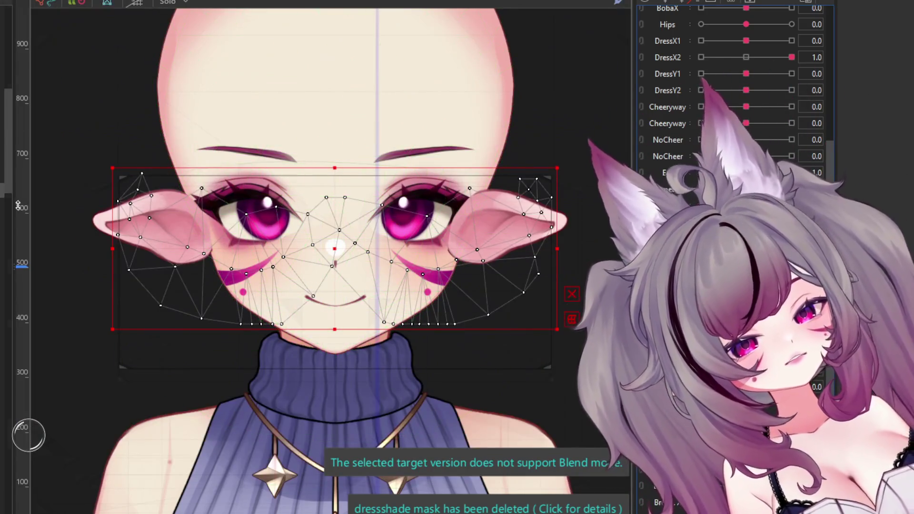
left_click(101, 226)
key("Delete")
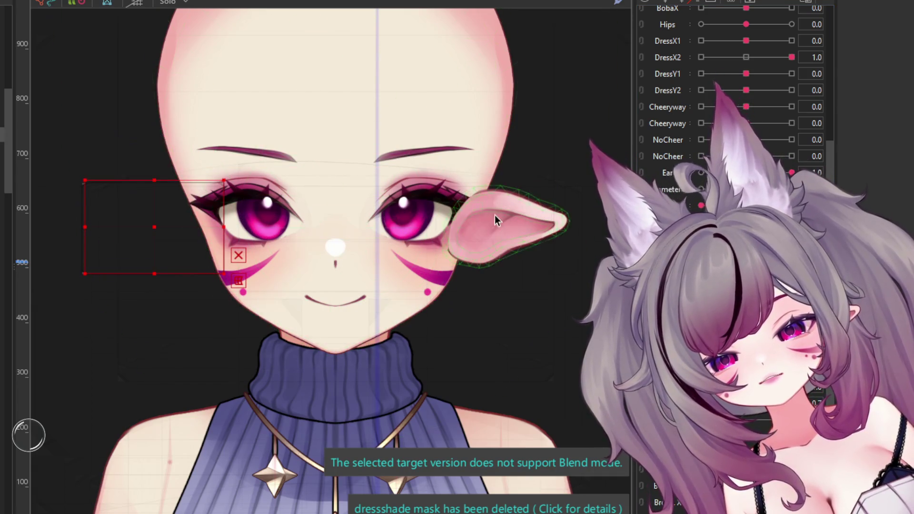
left_click(547, 219)
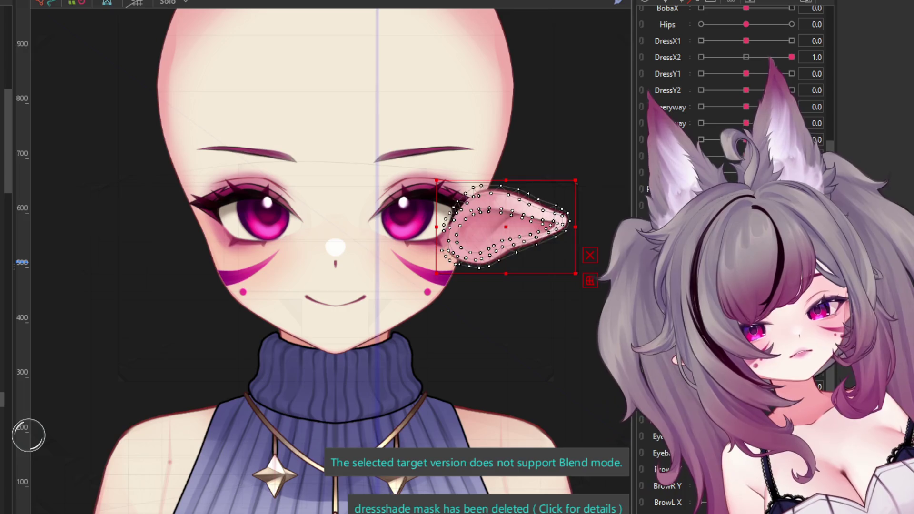
key("Delete")
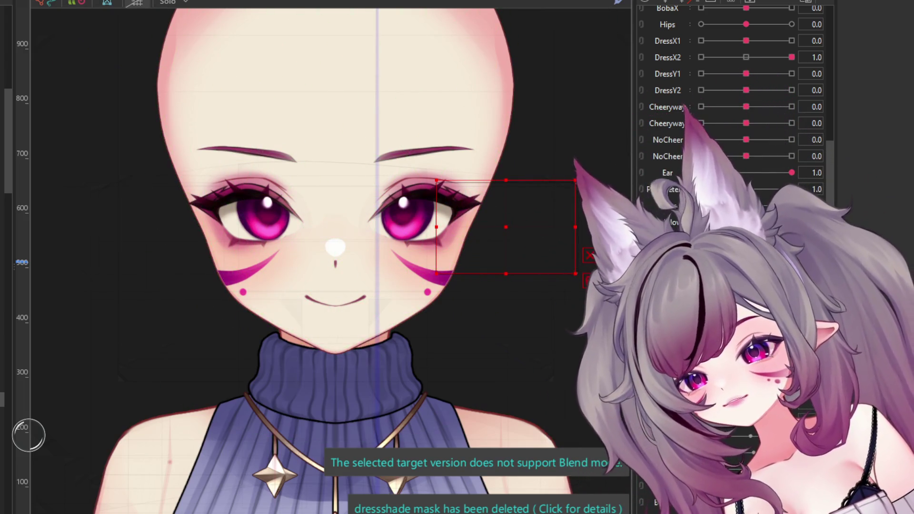
Step: Preview the earless model in random poses with Ctrl+Shift+R
key("ctrl+shift+r")
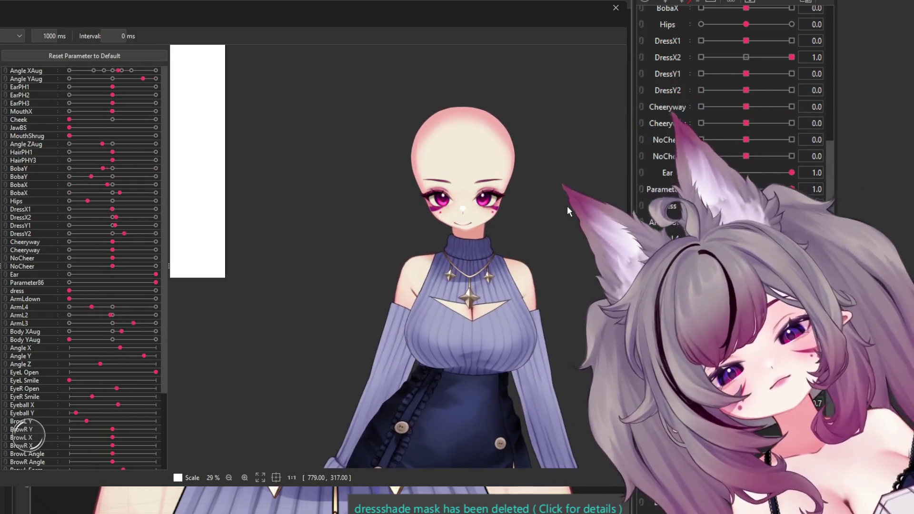
scroll(553, 195, "up", 3)
scroll(401, 172, "down", 2)
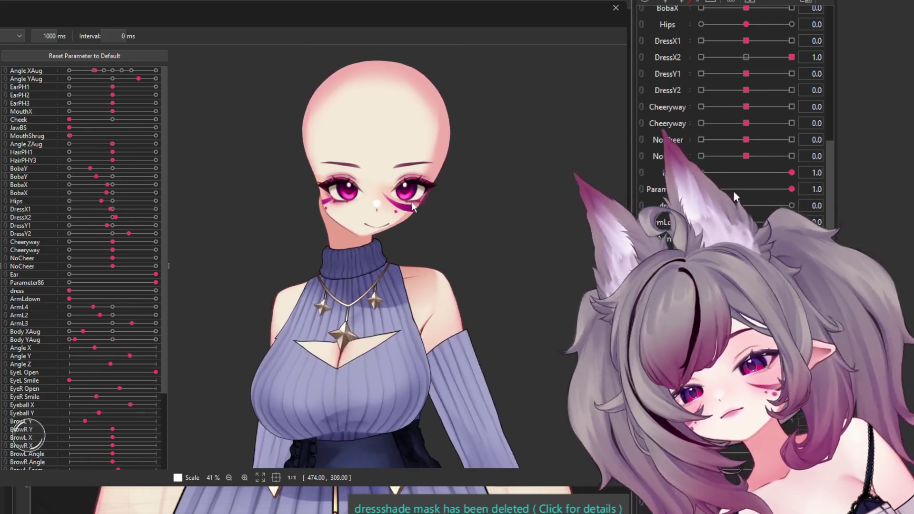
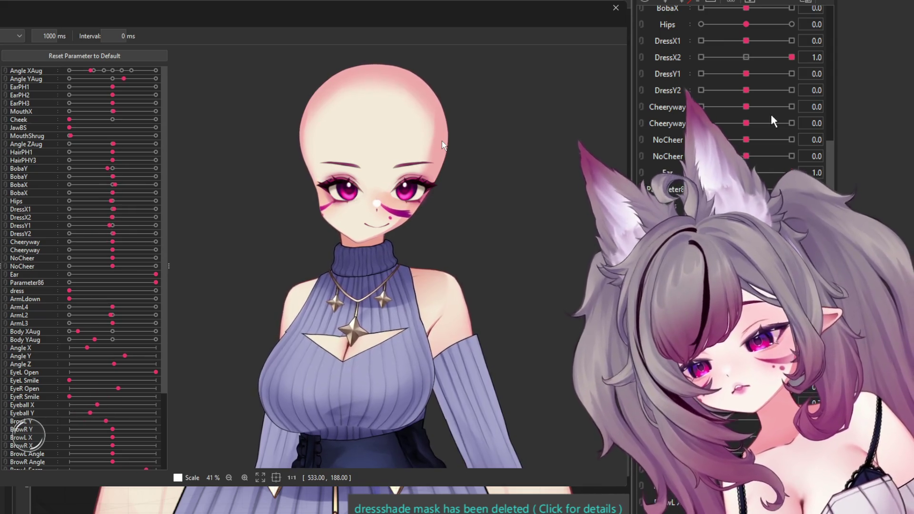
Step: Close the parameter preview and select the eyelash layer around both eyes
left_click(616, 7)
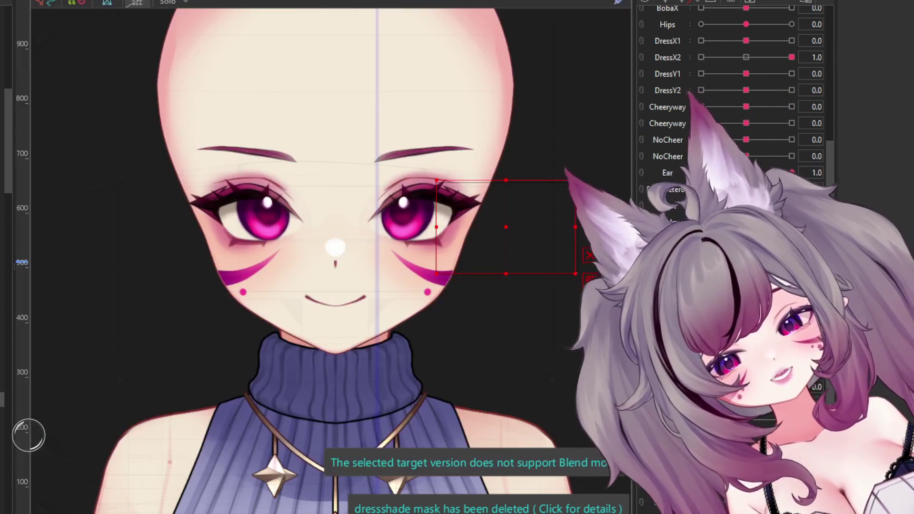
left_click(408, 194)
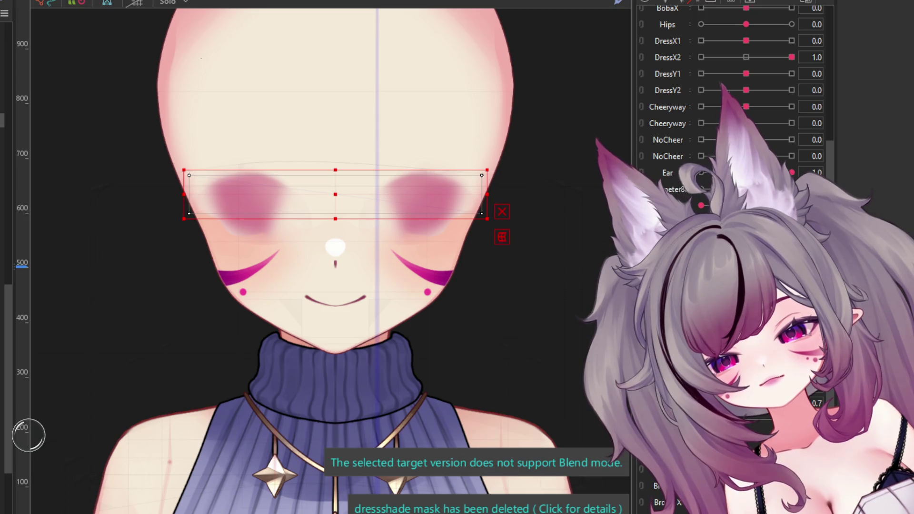
scroll(344, 251, "down", 3)
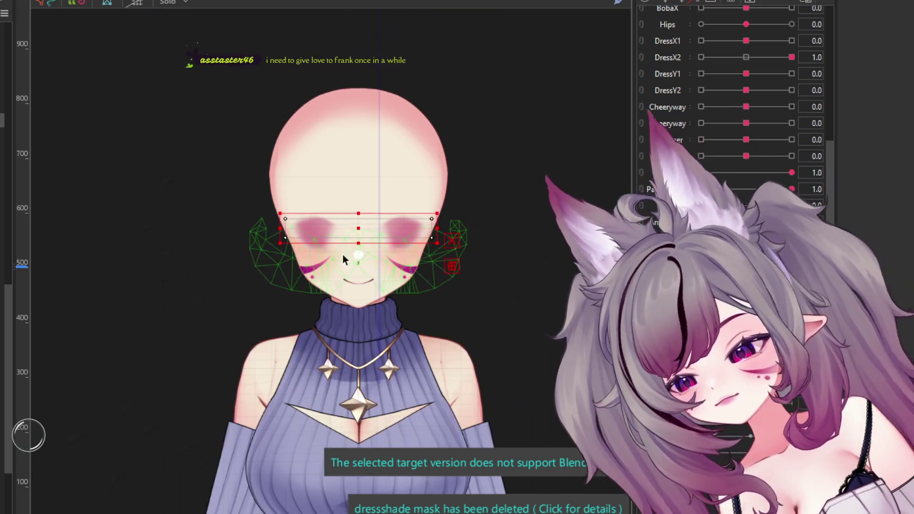
scroll(342, 255, "up", 3)
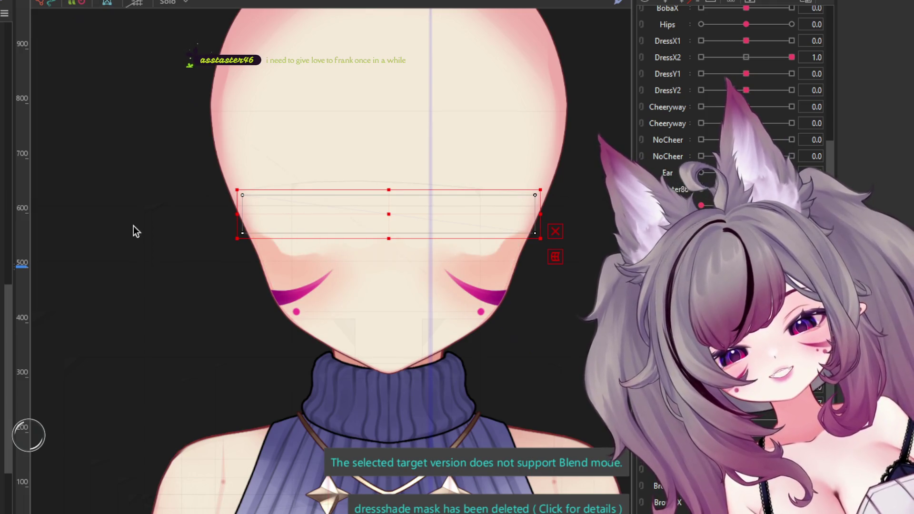
Step: Hide the cheek blush layer and select the face art mesh
scroll(370, 240, "down", 2)
left_click(370, 240)
scroll(349, 187, "up", 2)
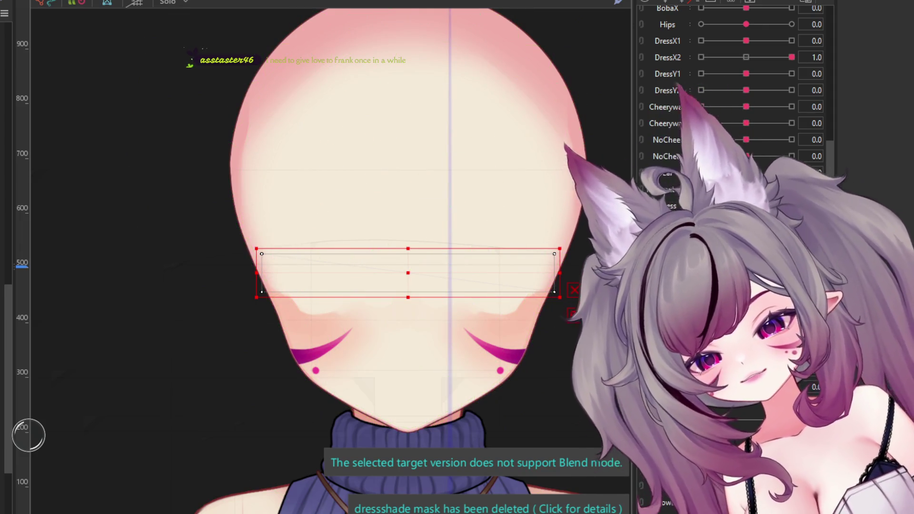
left_click(149, 190)
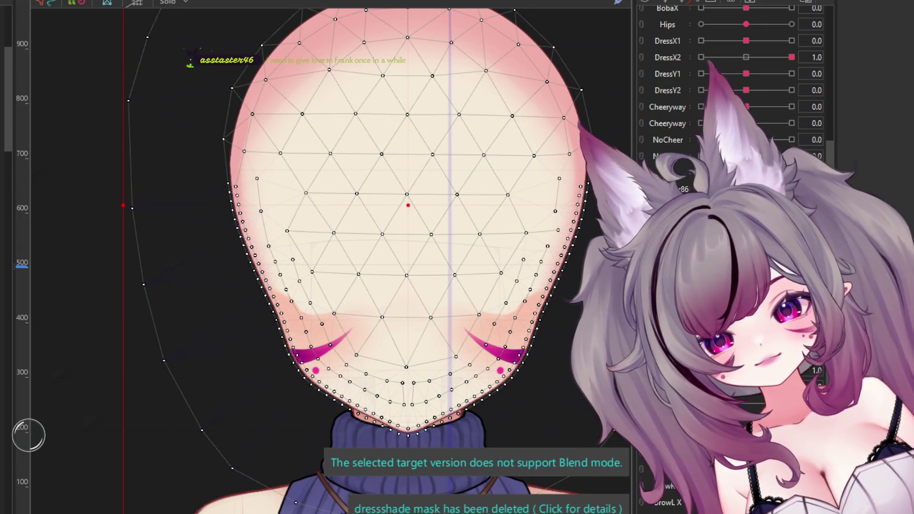
left_click(326, 116)
scroll(326, 116, "down", 2)
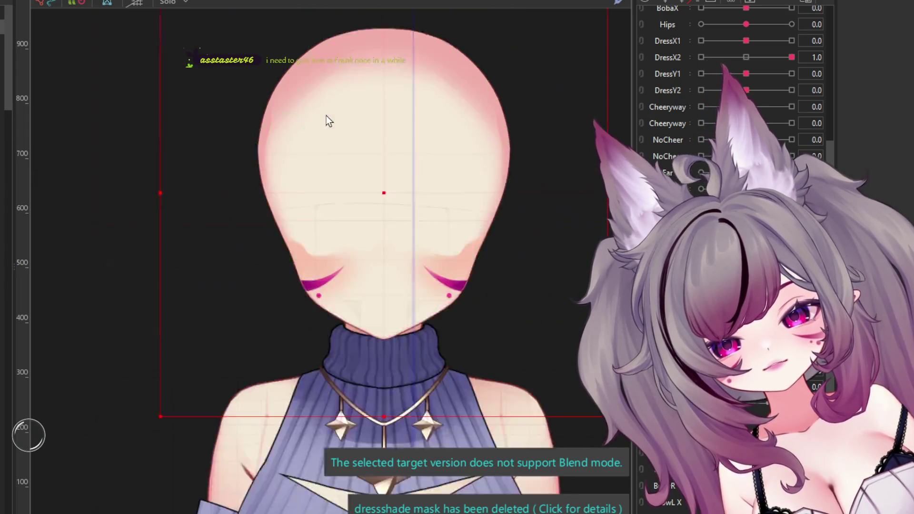
scroll(311, 124, "down", 4)
scroll(311, 124, "up", 4)
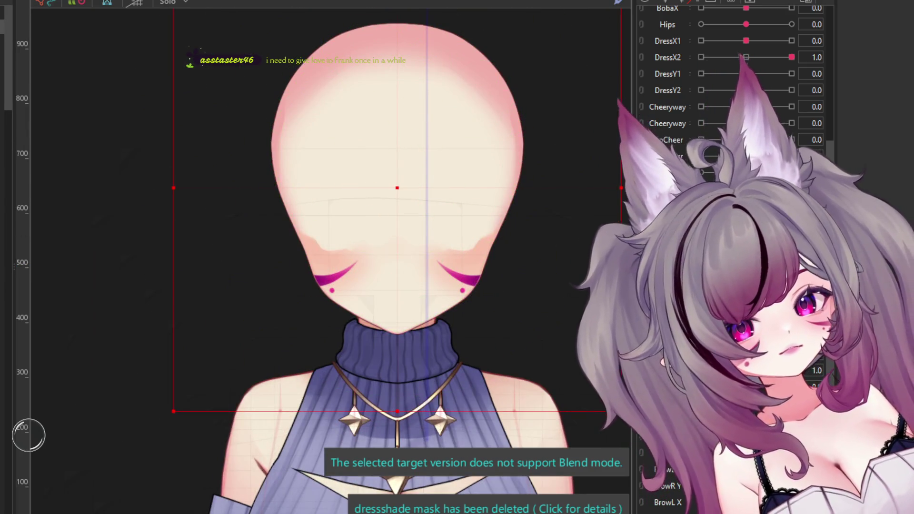
left_click(397, 194)
left_click(401, 129)
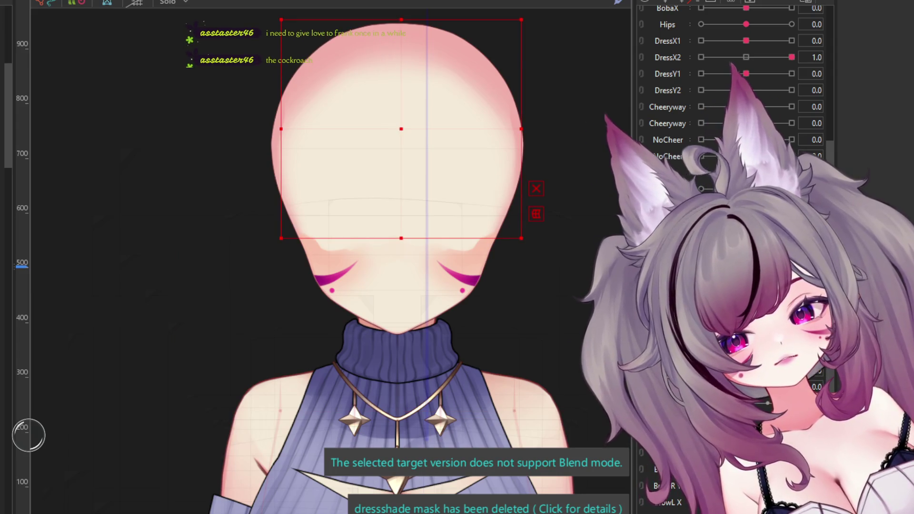
left_click(398, 172)
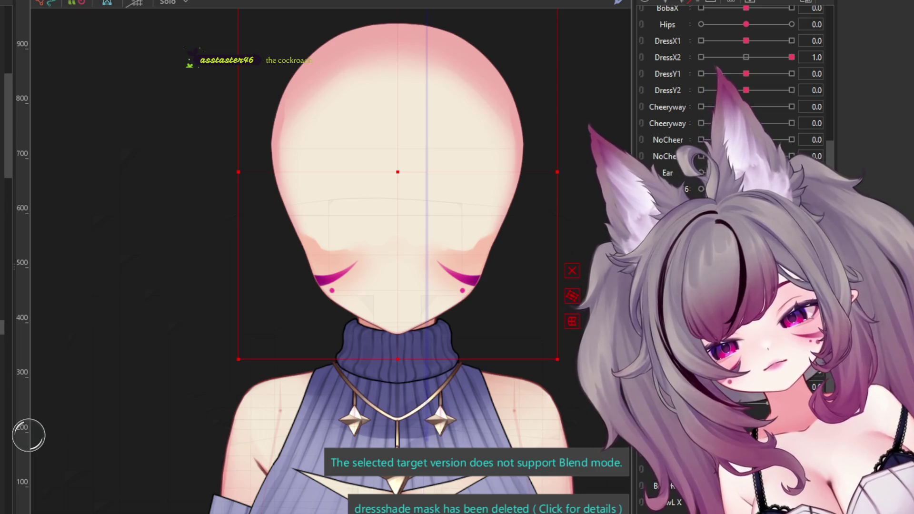
scroll(313, 242, "down", 3)
scroll(362, 219, "up", 3)
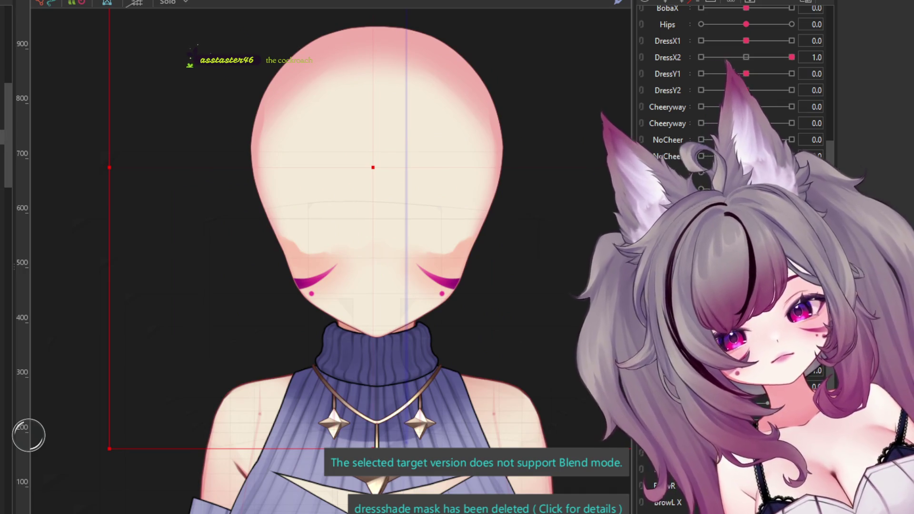
left_click(381, 262)
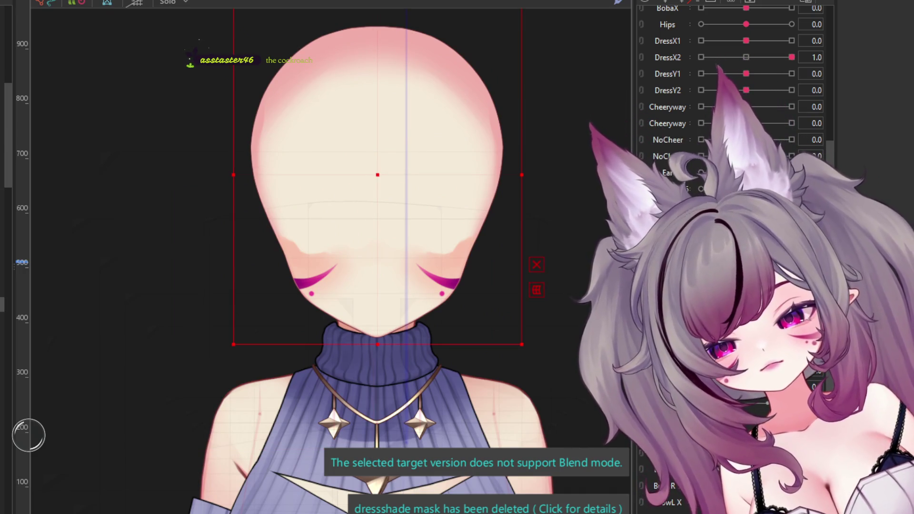
key("Escape")
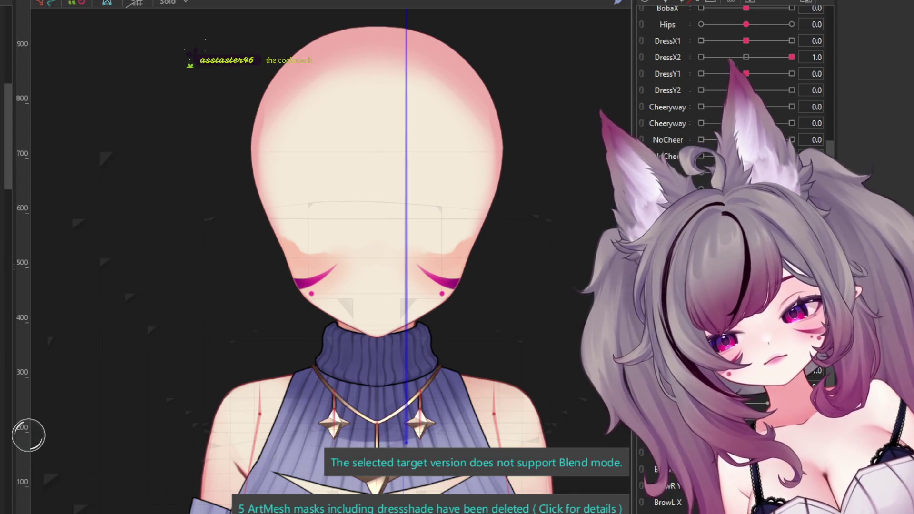
left_click(377, 176)
key("Escape")
left_click(378, 176)
key("Escape")
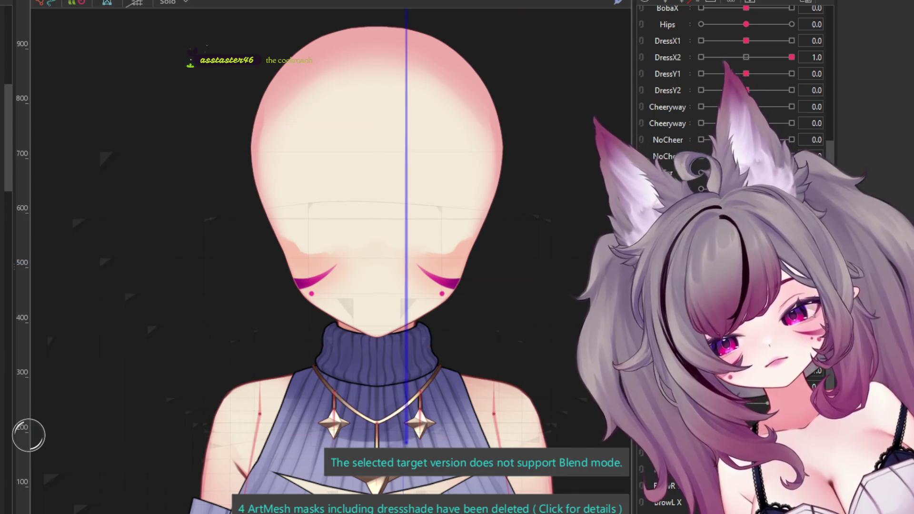
left_click(381, 262)
left_click(381, 263)
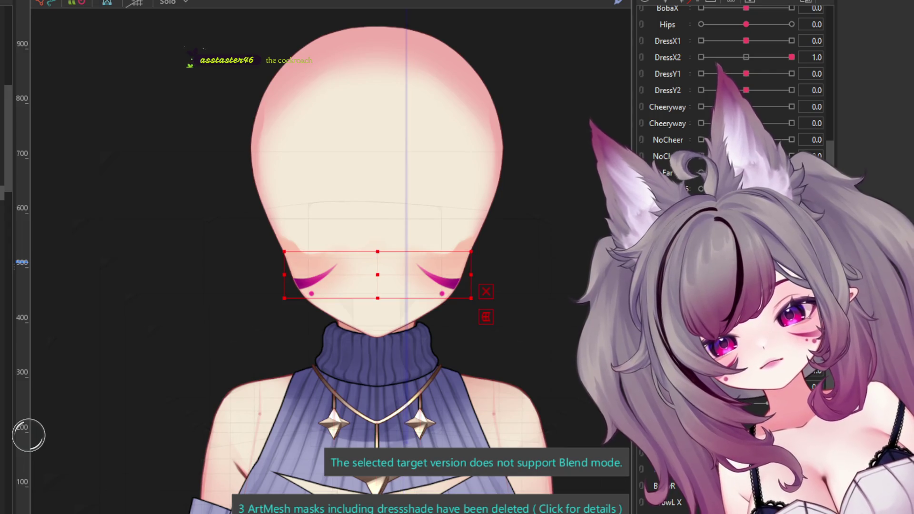
key("Escape")
left_click(381, 263)
left_click(381, 262)
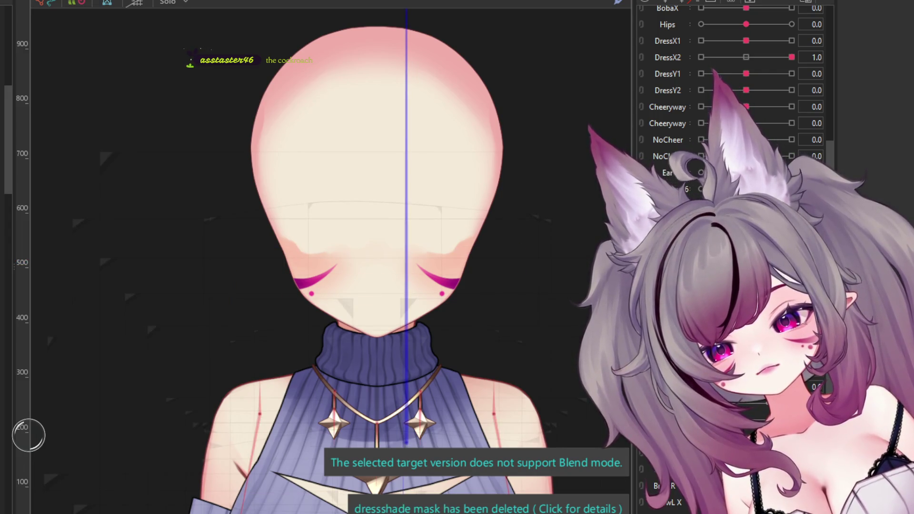
left_click(286, 267)
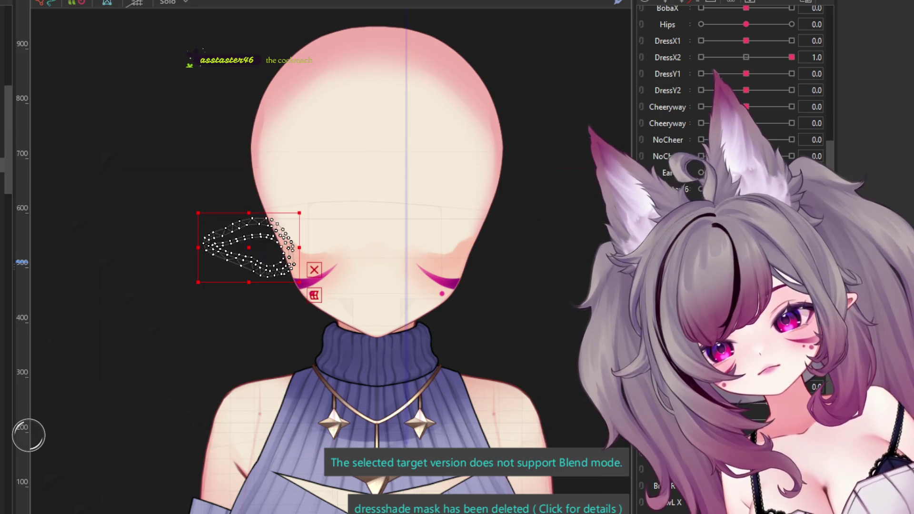
Step: Select the face mesh, the left-eye mesh and the parent face deformer, leaving only the deformer selected
left_click(377, 181)
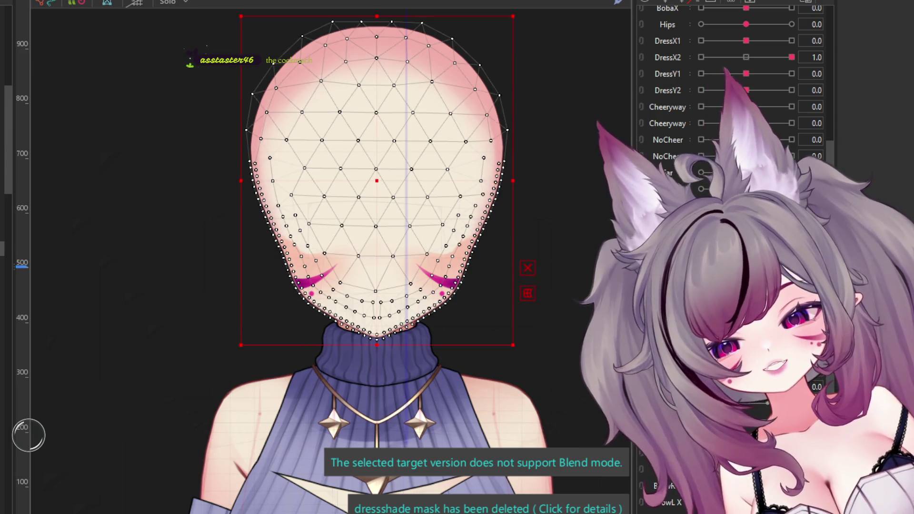
left_click(249, 238)
left_click(373, 167)
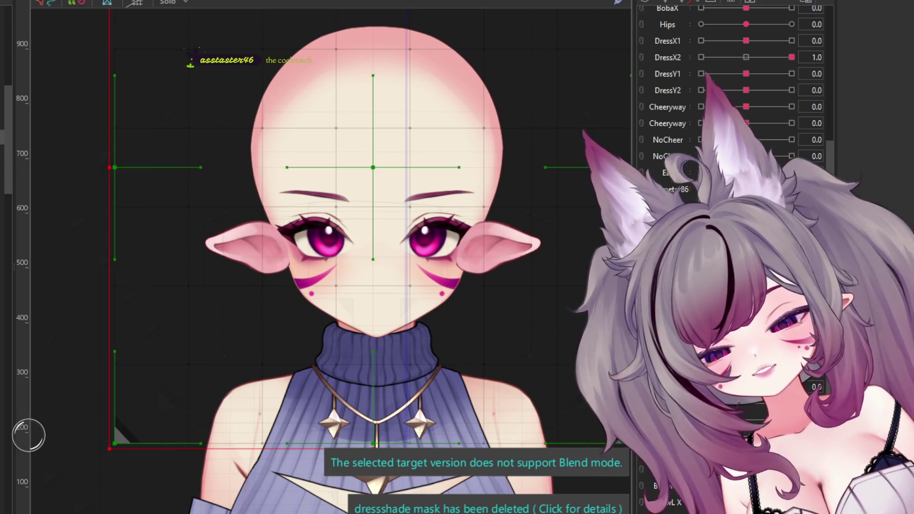
scroll(168, 202, "down", 2)
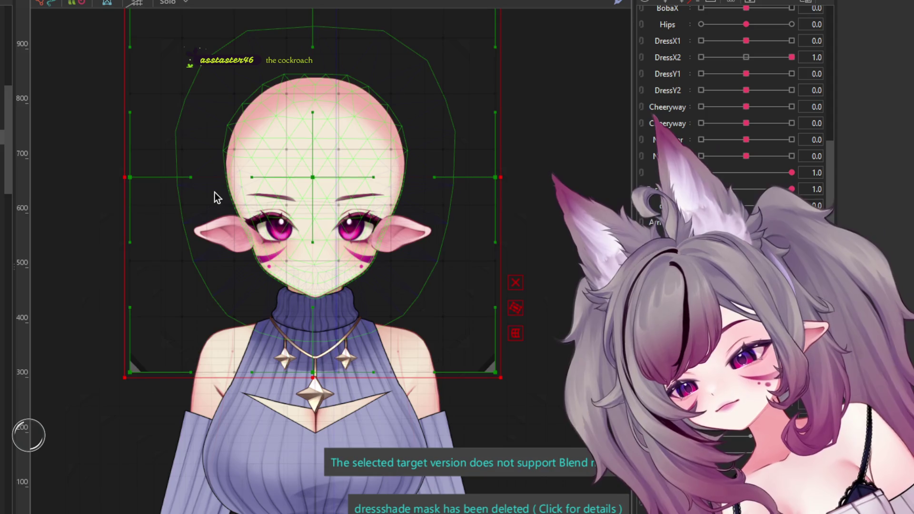
left_click(145, 188)
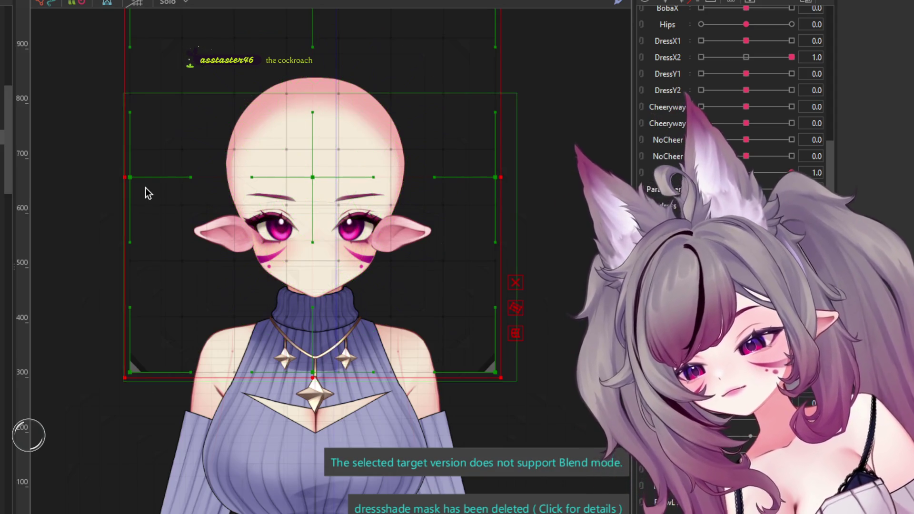
scroll(248, 181, "up", 2)
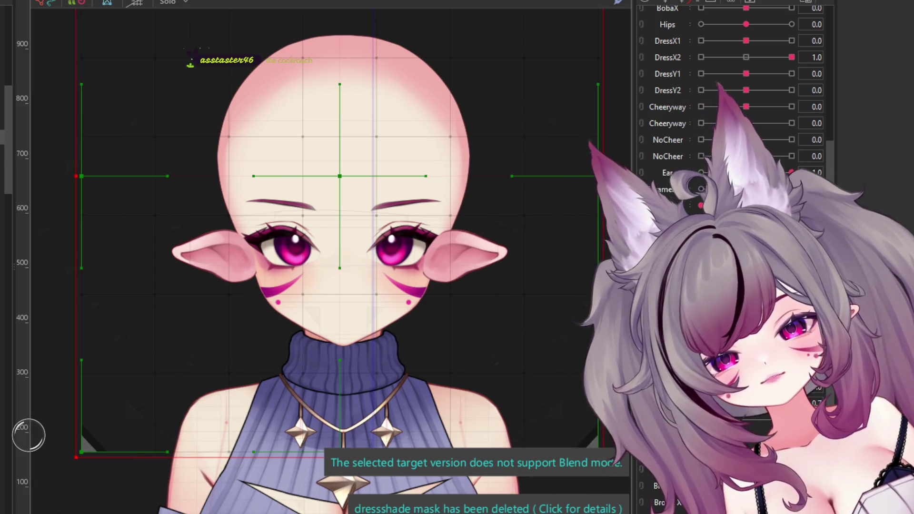
Step: Select the head rotation deformer, test it by pulling the head down, then undo the movement
left_click(118, 437)
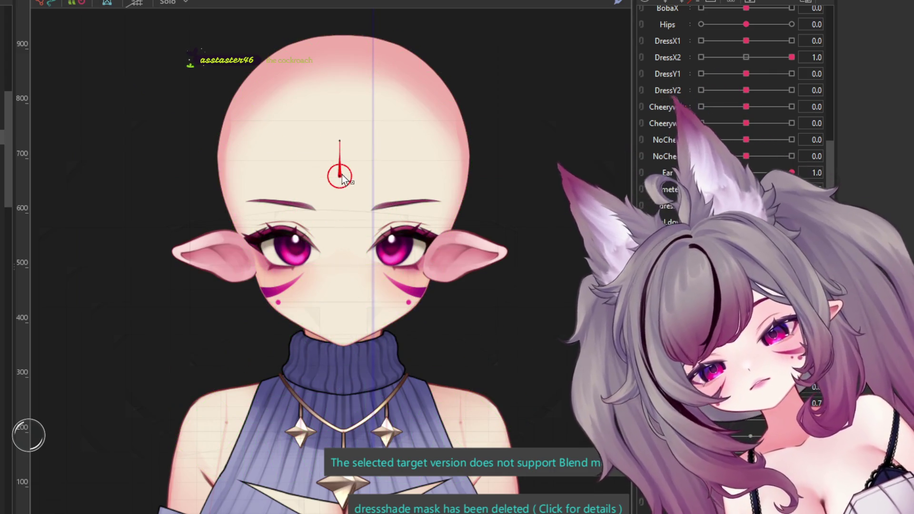
left_click_drag(341, 178, 343, 205)
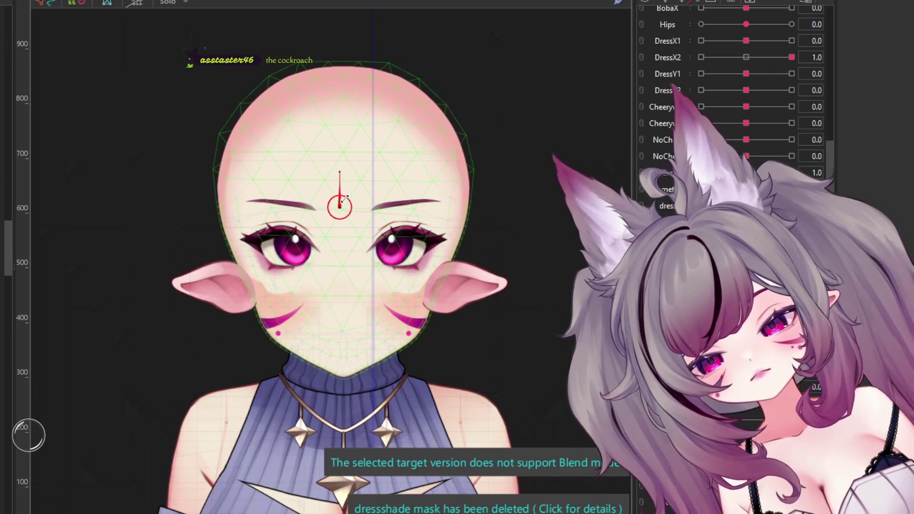
key("ctrl+z")
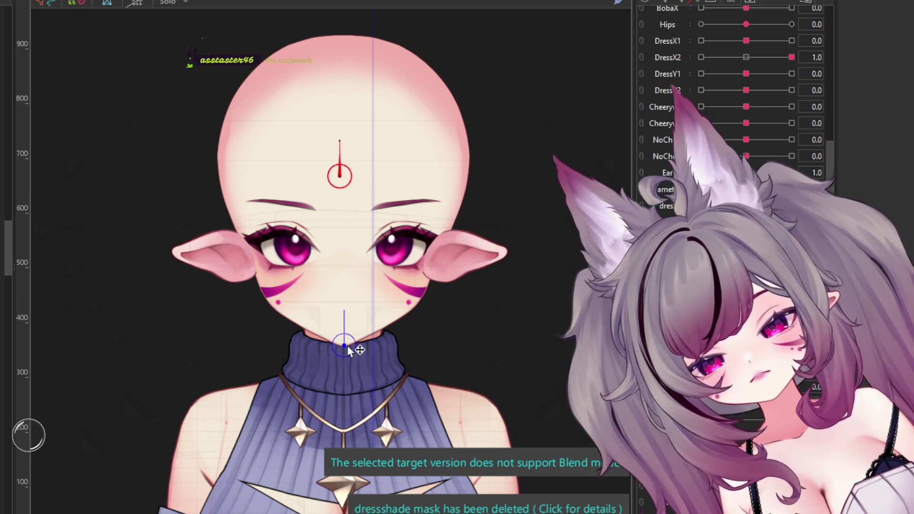
Step: Select the neck rotation deformer and the face mesh, ending on the chin rotation deformer
left_click(345, 346)
scroll(345, 348, "up", 5)
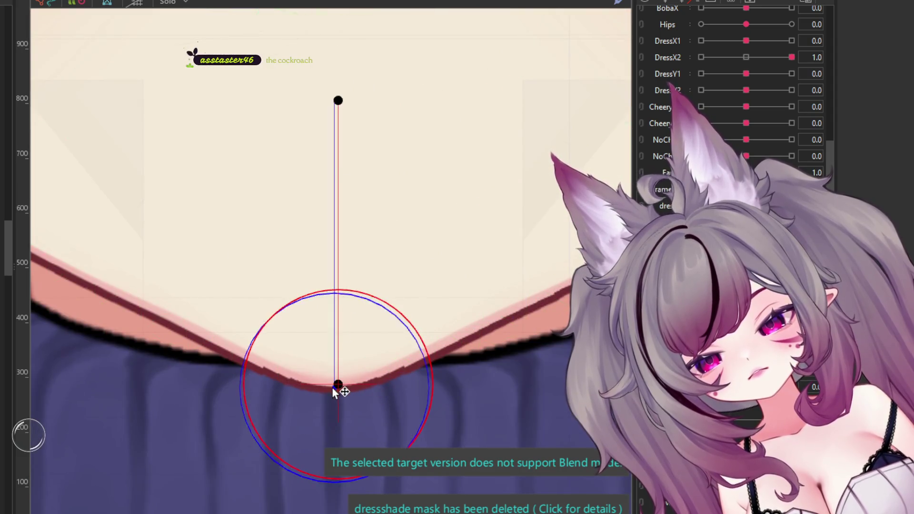
scroll(337, 367, "down", 5)
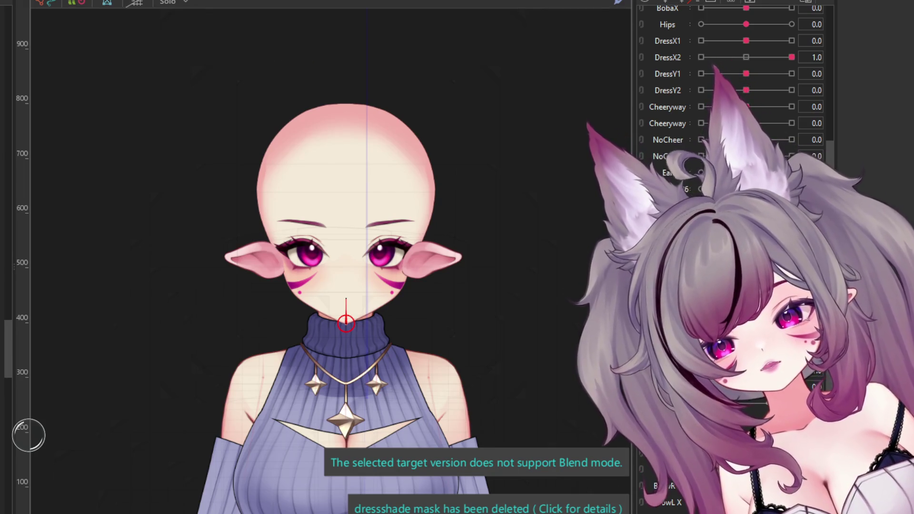
scroll(6, 172, "up", 5)
scroll(8, 190, "down", 4)
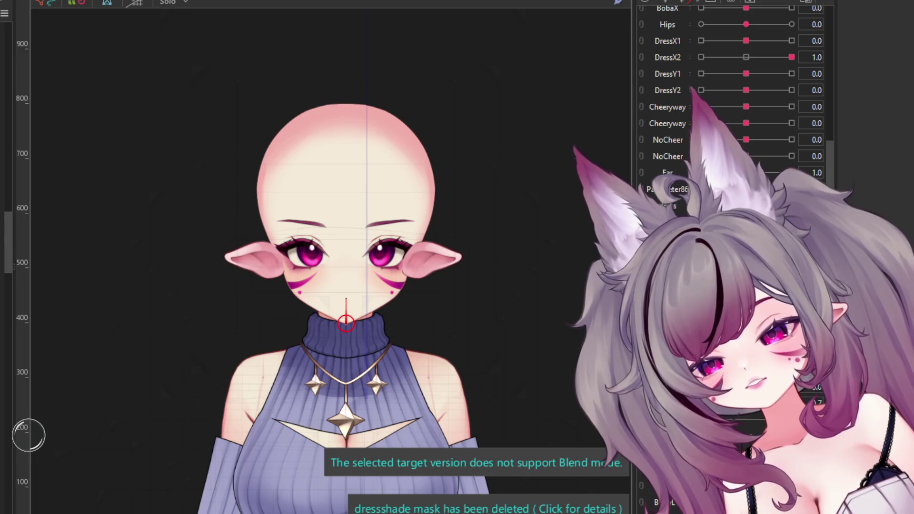
left_click(346, 286)
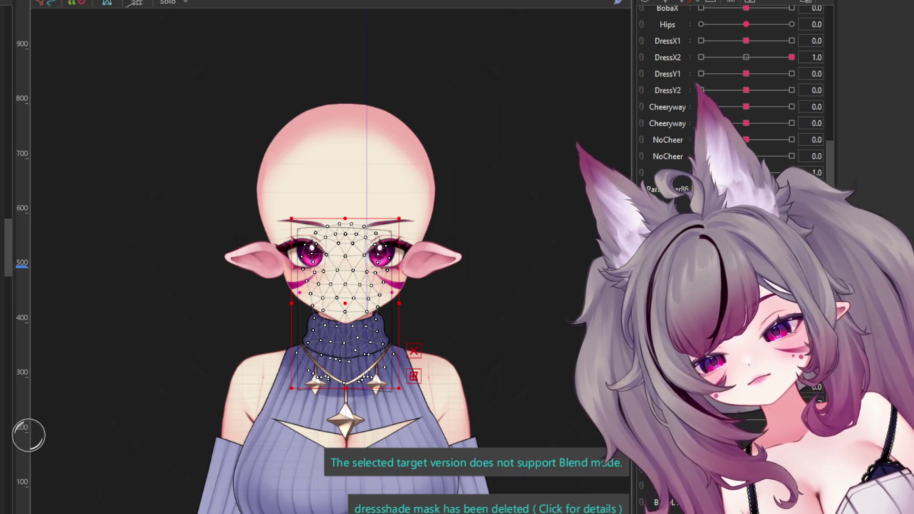
left_click(346, 324)
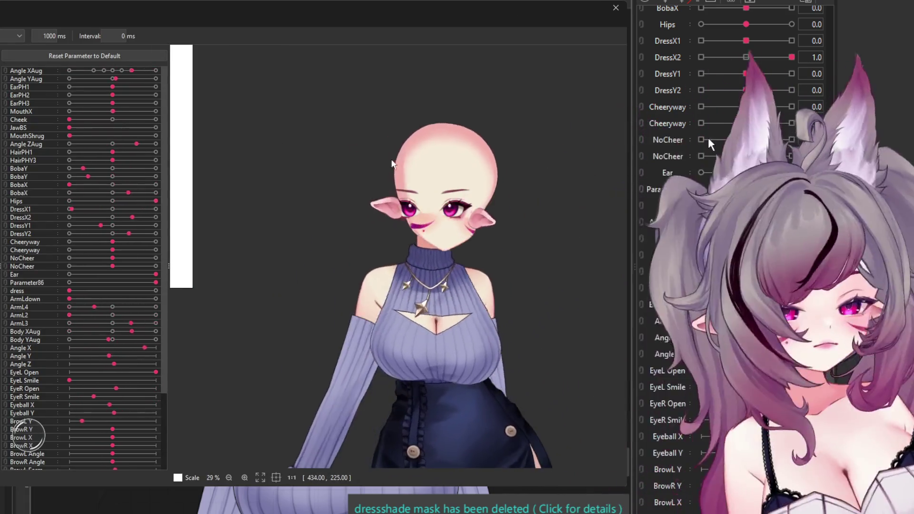
scroll(391, 163, "down", 3)
scroll(366, 133, "down", 3)
scroll(409, 178, "up", 3)
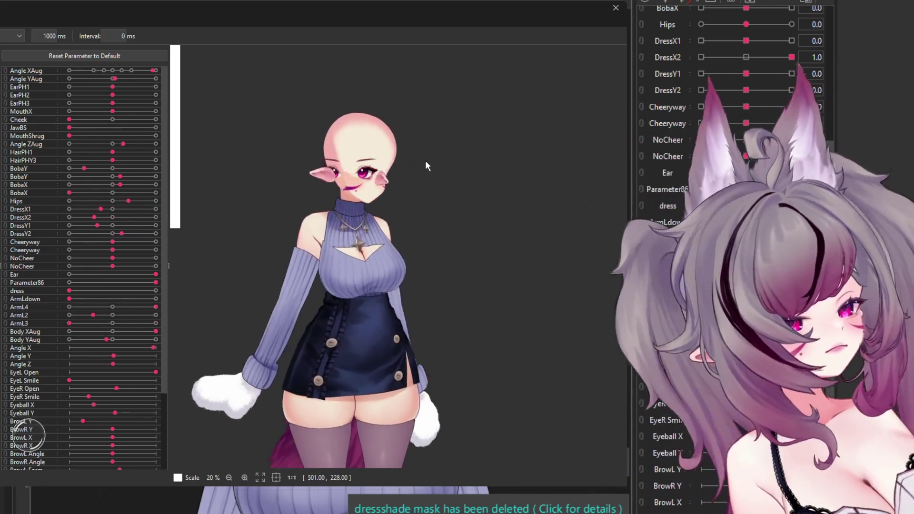
scroll(357, 145, "down", 2)
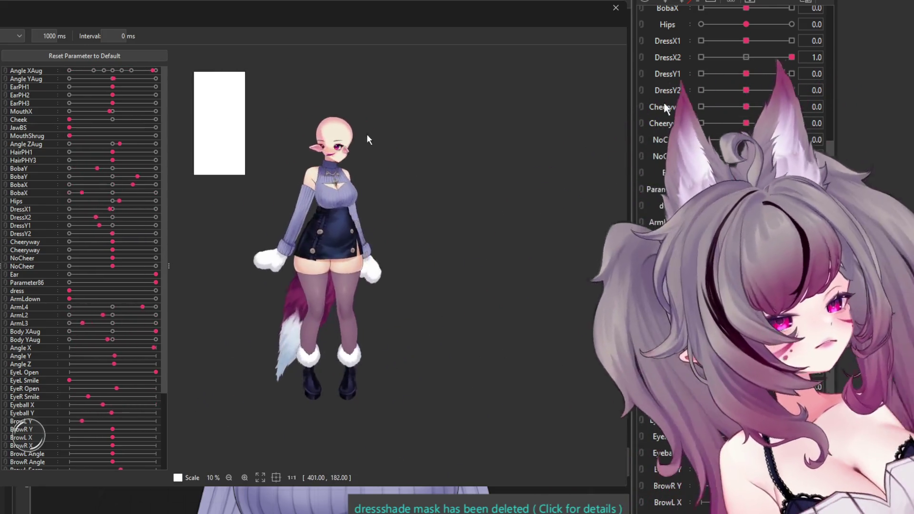
scroll(362, 139, "up", 3)
scroll(324, 139, "up", 2)
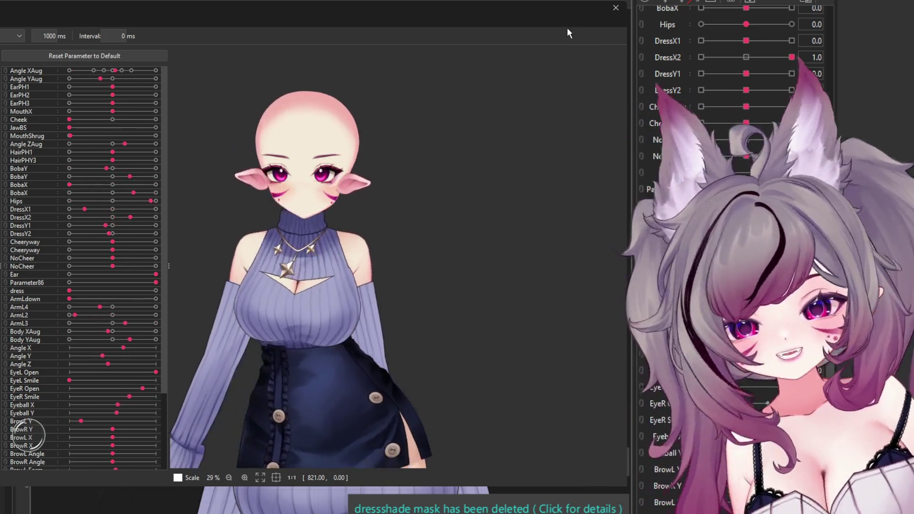
left_click(616, 8)
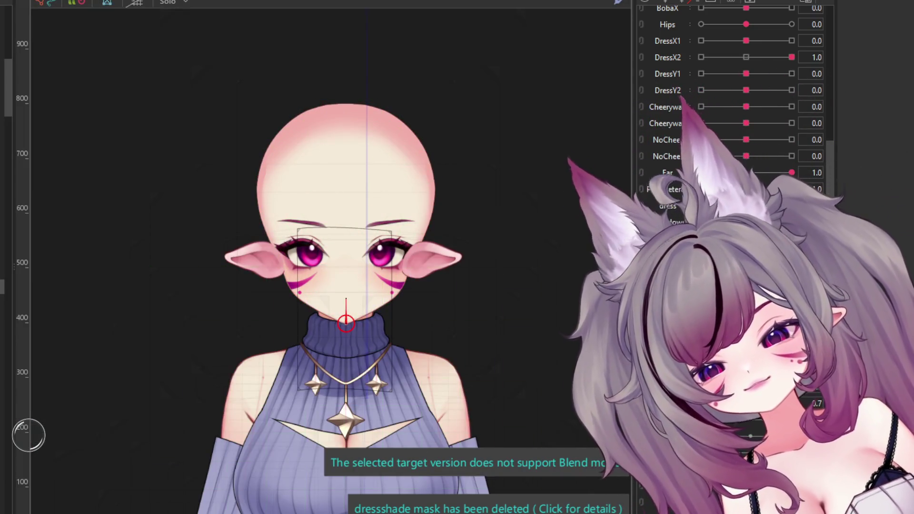
Step: Select the head warp deformer, then both the left and right ear meshes together
left_click(343, 204)
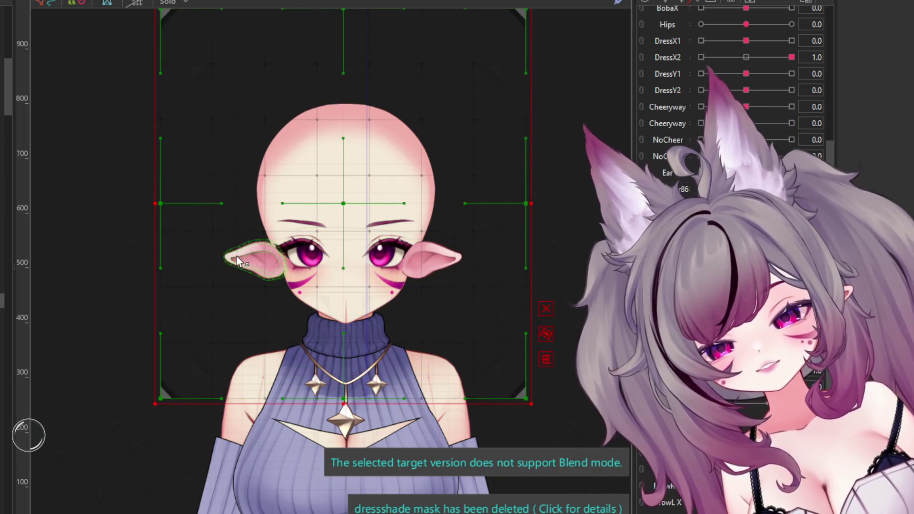
left_click(237, 256)
left_click(442, 256)
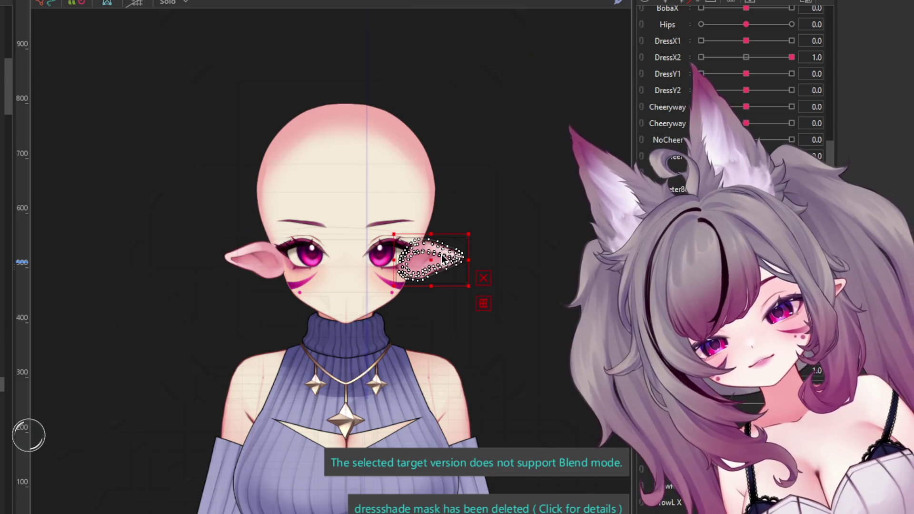
left_click(252, 260, "shift")
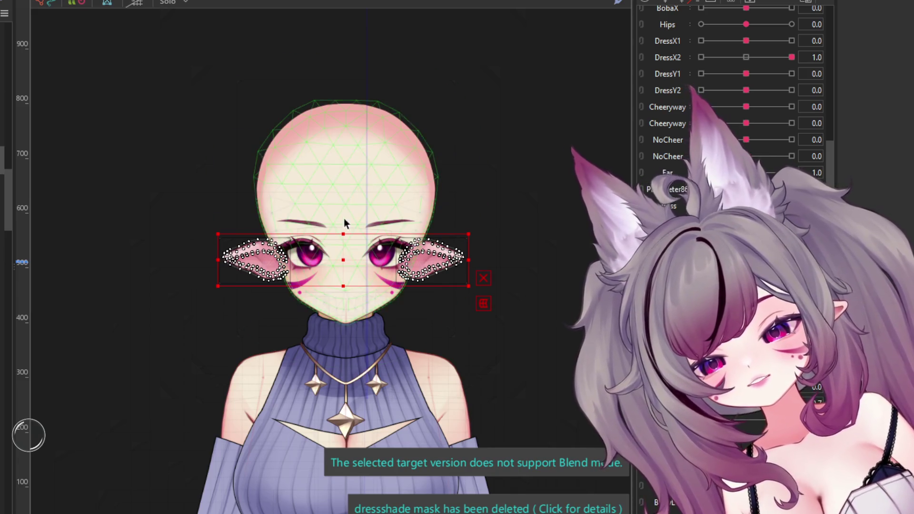
scroll(344, 218, "up", 3)
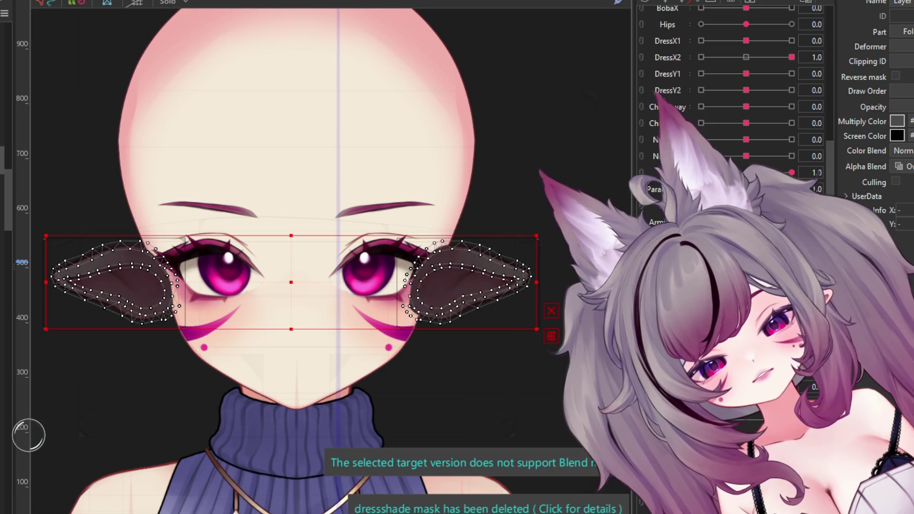
Step: Try pink, dark navy and pale pink multiply tints on the ears
key("ctrl+z")
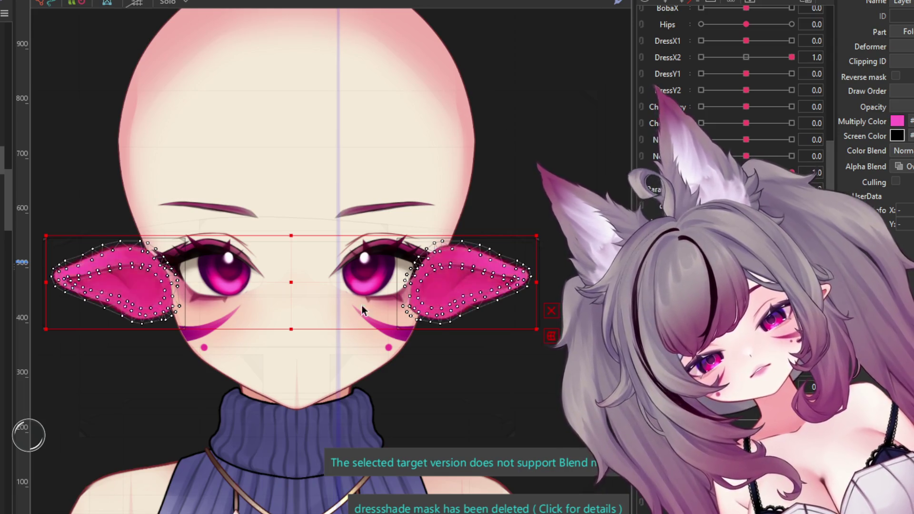
key("ctrl+y")
key("ctrl+z")
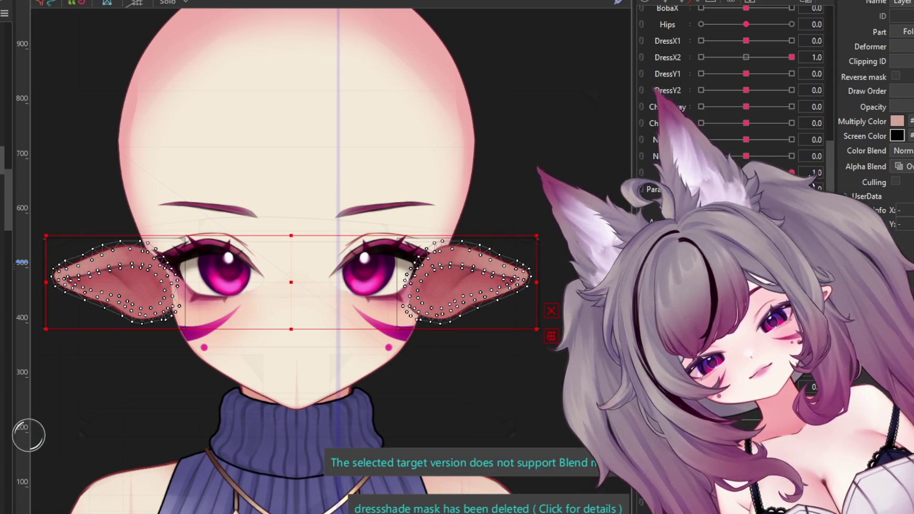
key("ctrl+z")
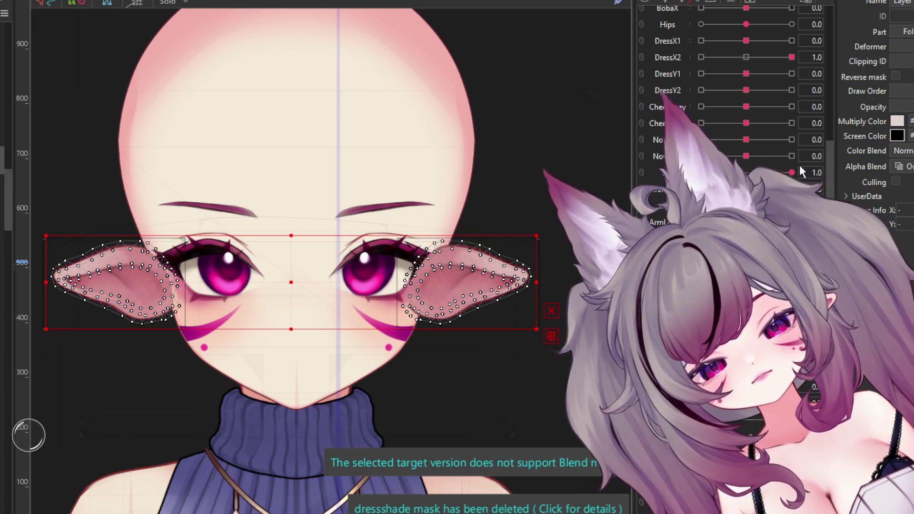
key("ctrl+z")
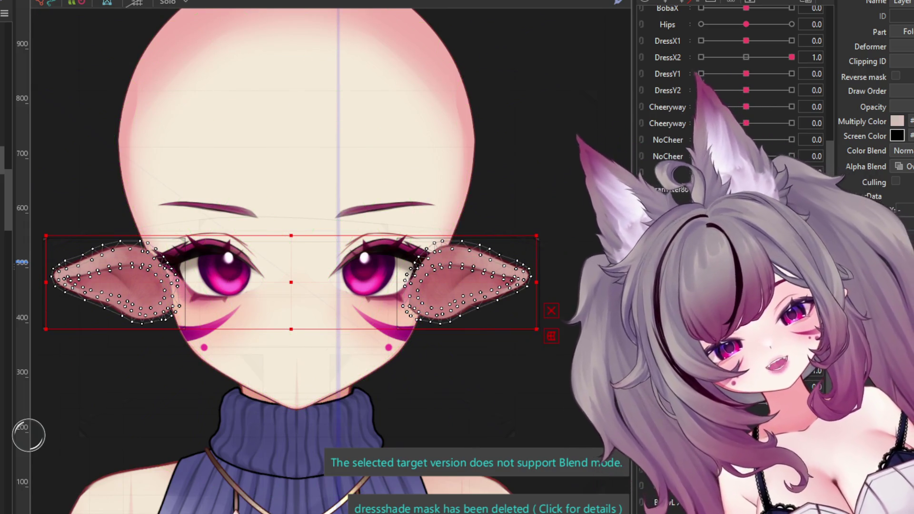
key("ctrl+z")
scroll(504, 287, "up", 3)
scroll(504, 286, "up", 2)
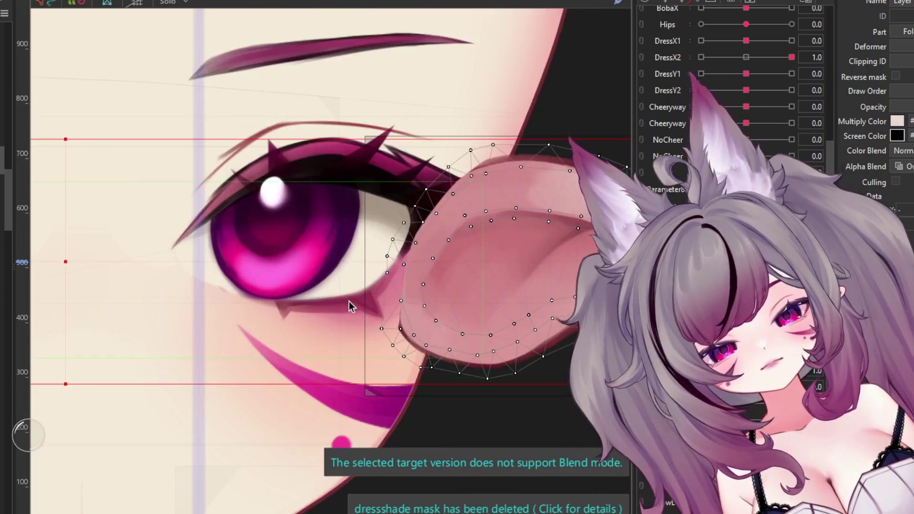
scroll(501, 293, "up", 2)
Step: Apply a pale peach Multiply Color to both ear meshes
left_click(897, 120)
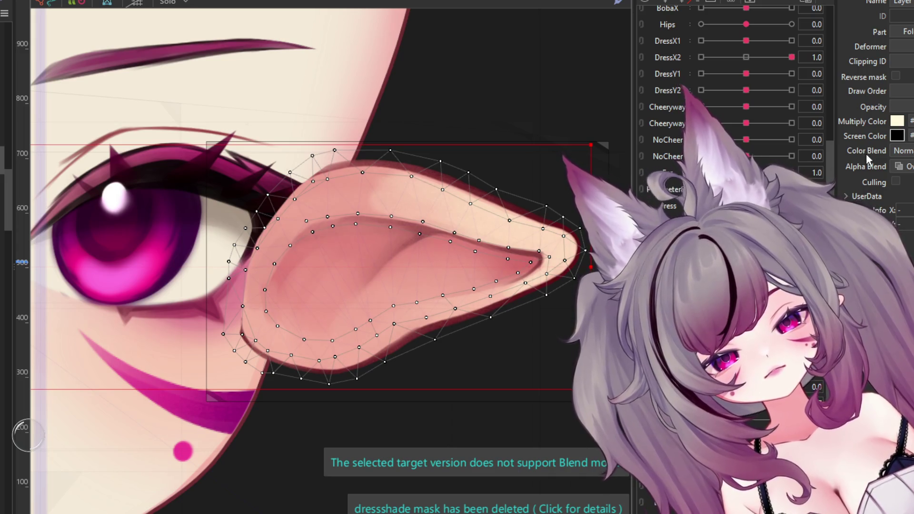
scroll(561, 224, "down", 5)
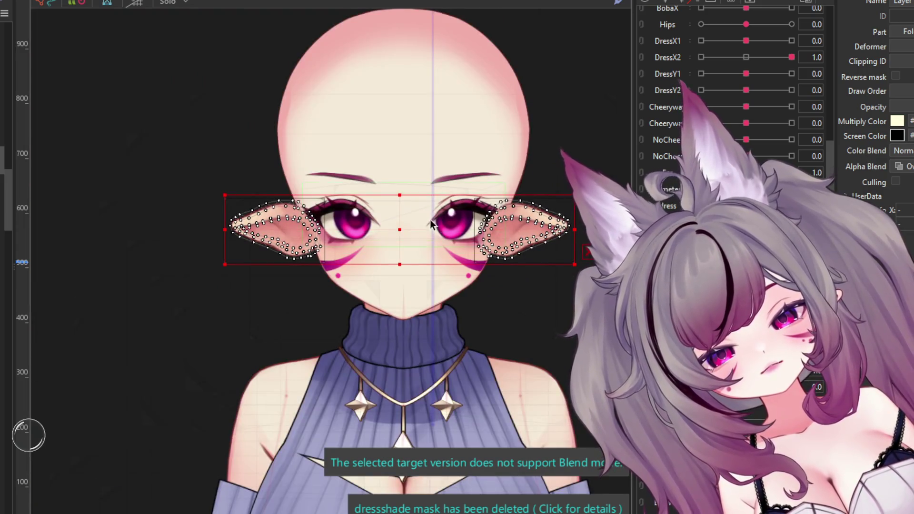
scroll(430, 219, "up", 2)
scroll(426, 213, "up", 3)
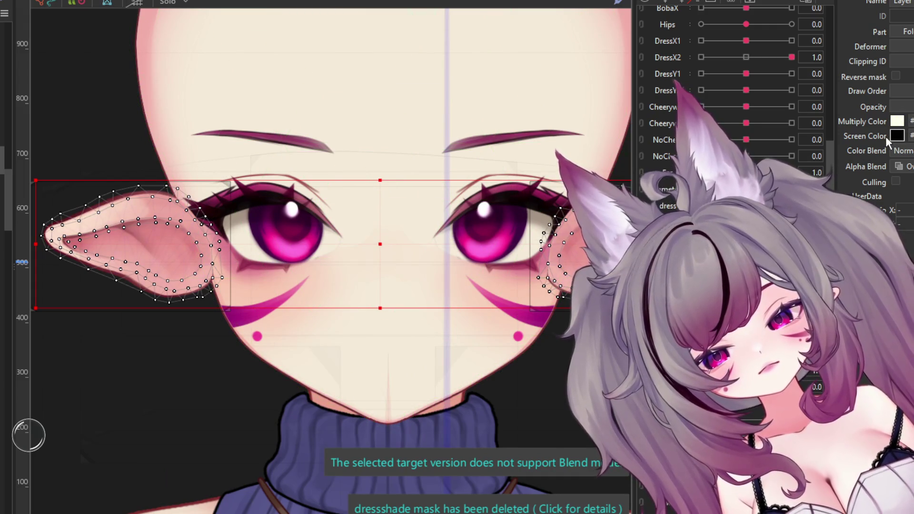
scroll(365, 256, "down", 1)
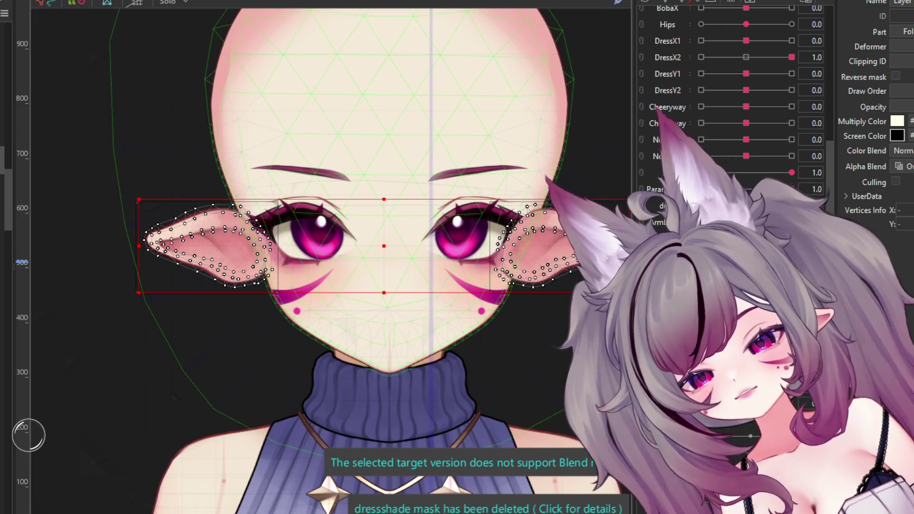
scroll(322, 234, "up", 1)
scroll(281, 249, "down", 1)
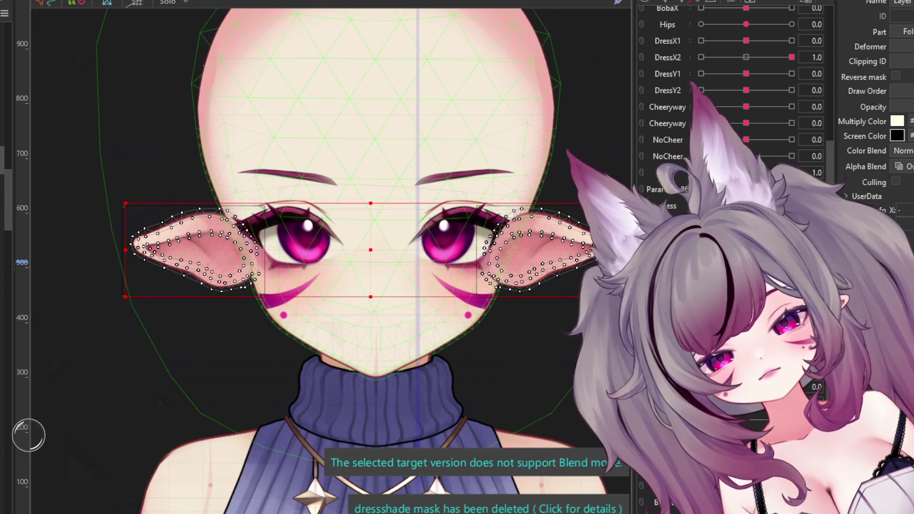
scroll(734, 95, "up", 5)
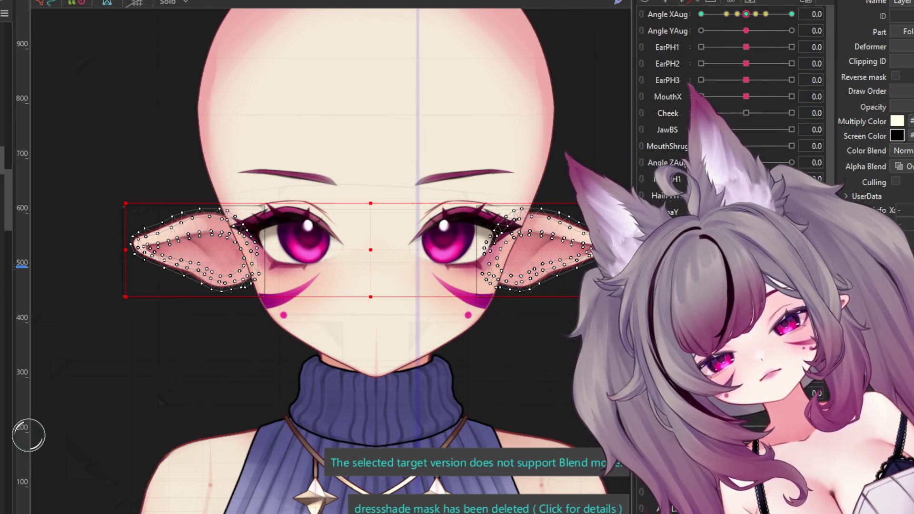
Step: Turn the head sideways with Angle XAug, reset it to centre, and turn it again
left_click_drag(753, 17, 775, 20)
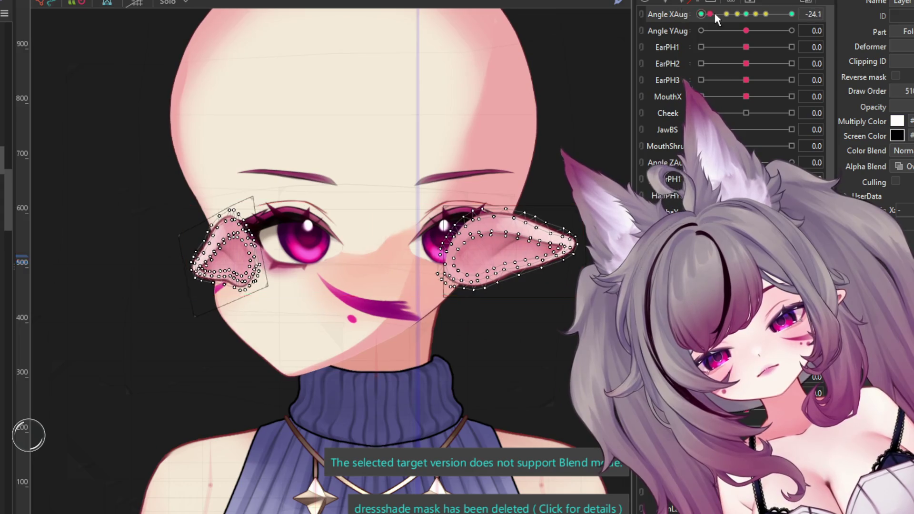
left_click(706, 3)
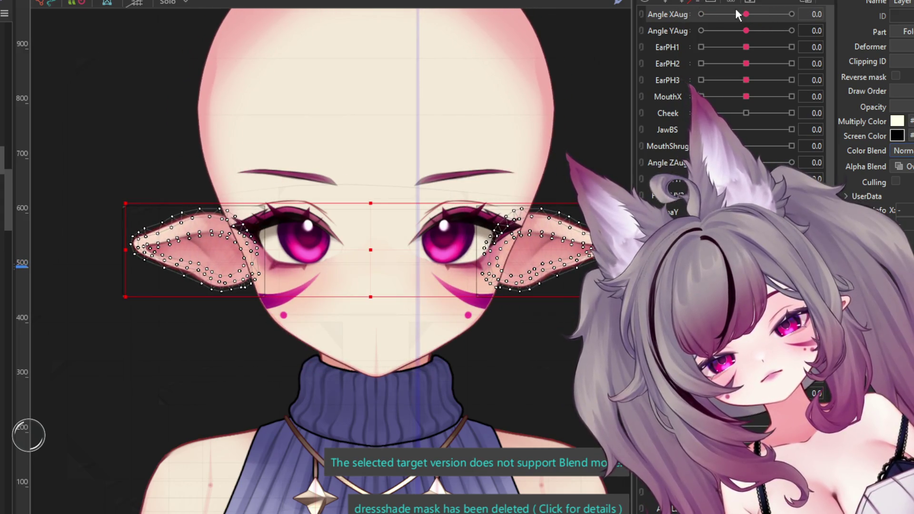
mouse_move(739, 14)
left_mouse_down()
mouse_move(786, 52)
mouse_move(693, 52)
mouse_move(750, 34)
left_mouse_up()
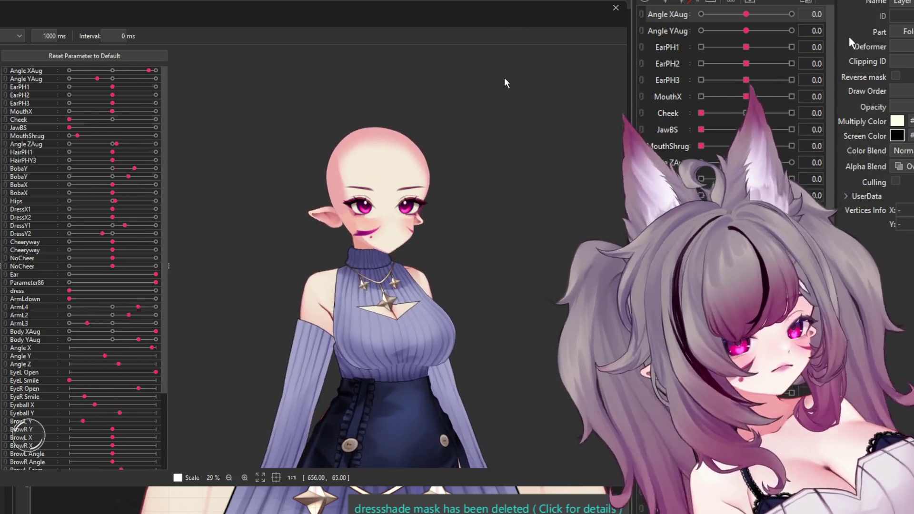
scroll(288, 102, "down", 5)
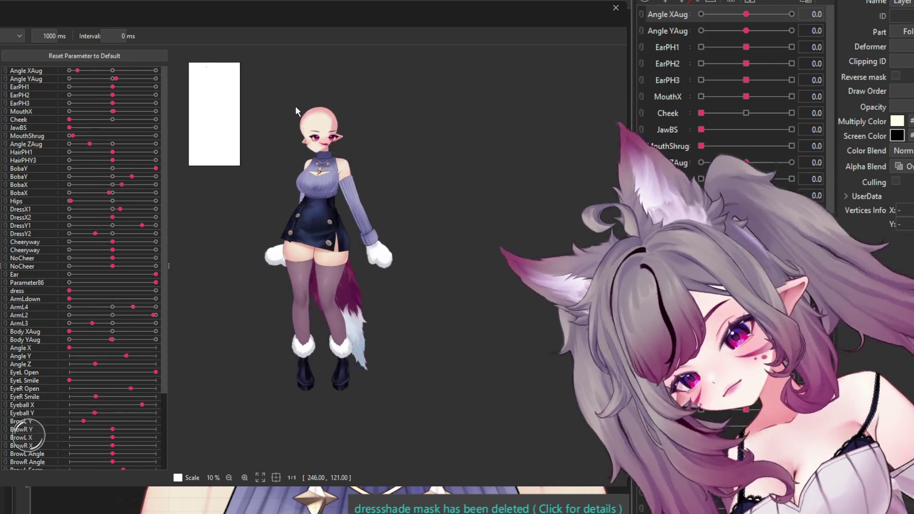
scroll(306, 152, "up", 3)
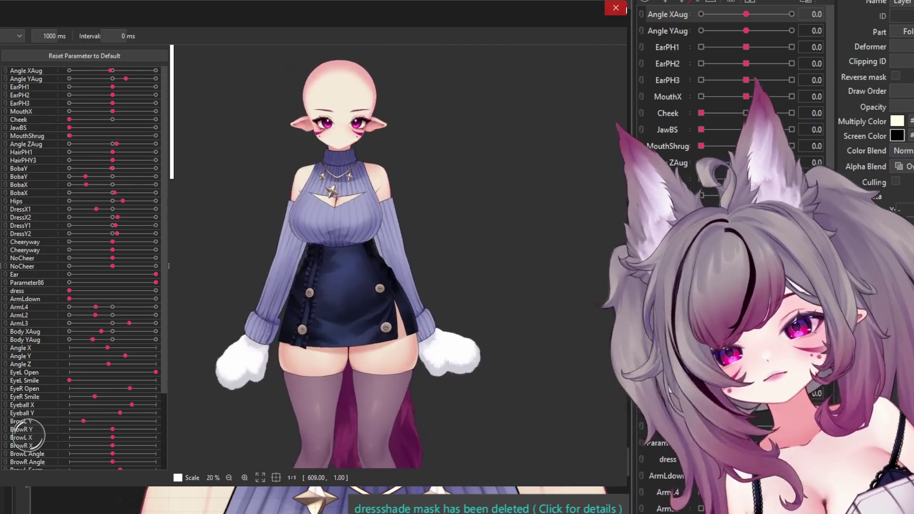
left_click(625, 8)
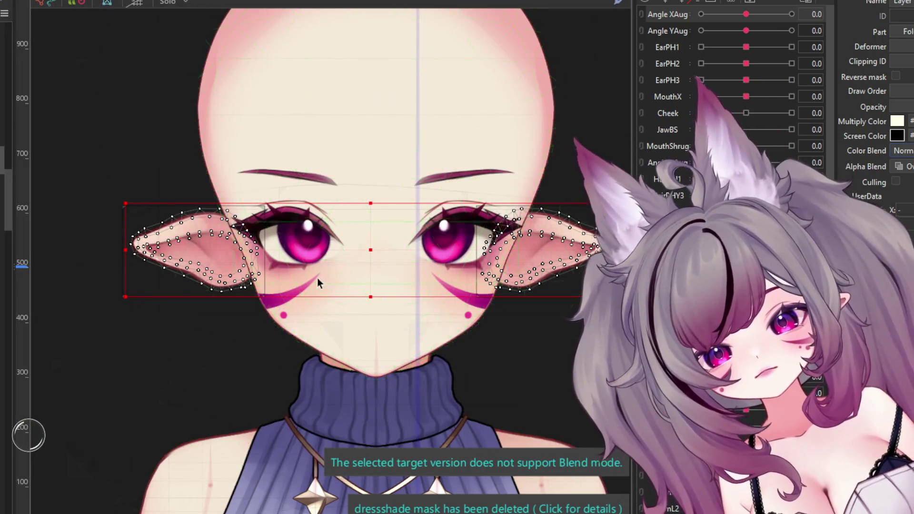
scroll(317, 278, "up", 2)
left_click(263, 315)
scroll(263, 315, "down", 1)
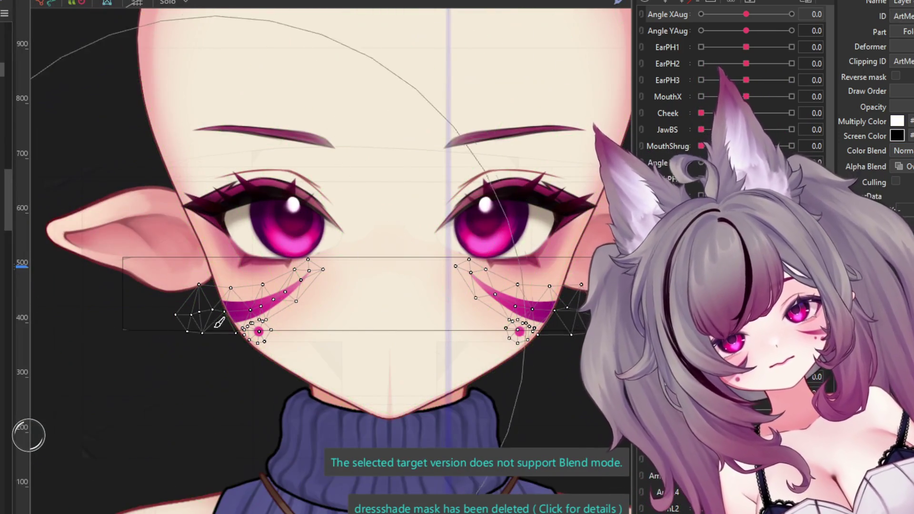
scroll(219, 323, "down", 3)
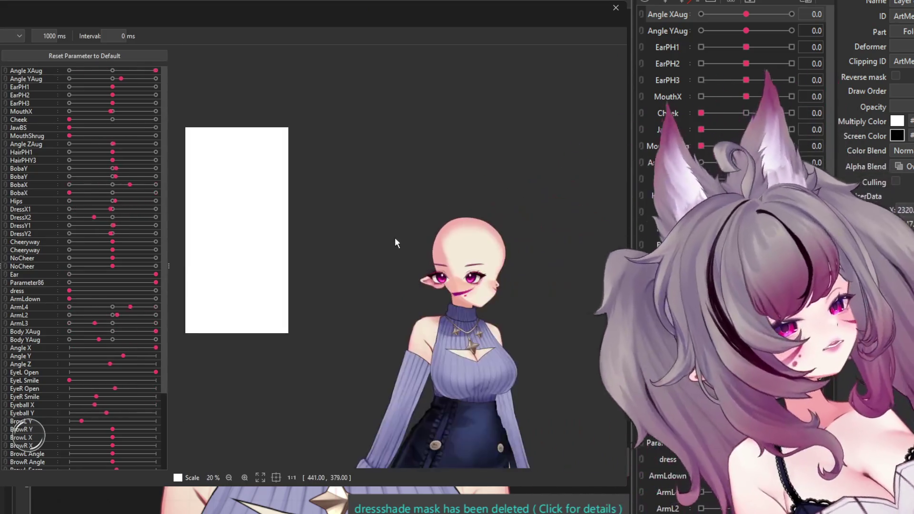
scroll(514, 284, "up", 5)
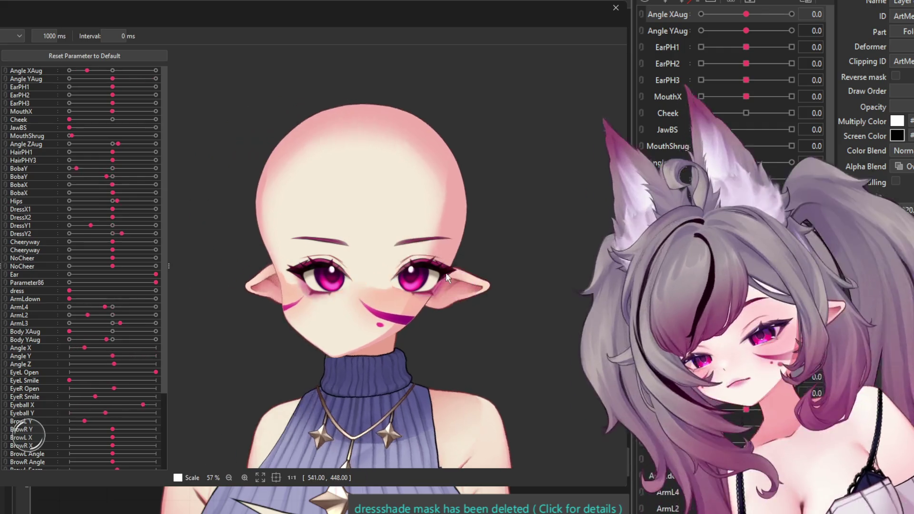
scroll(447, 276, "down", 3)
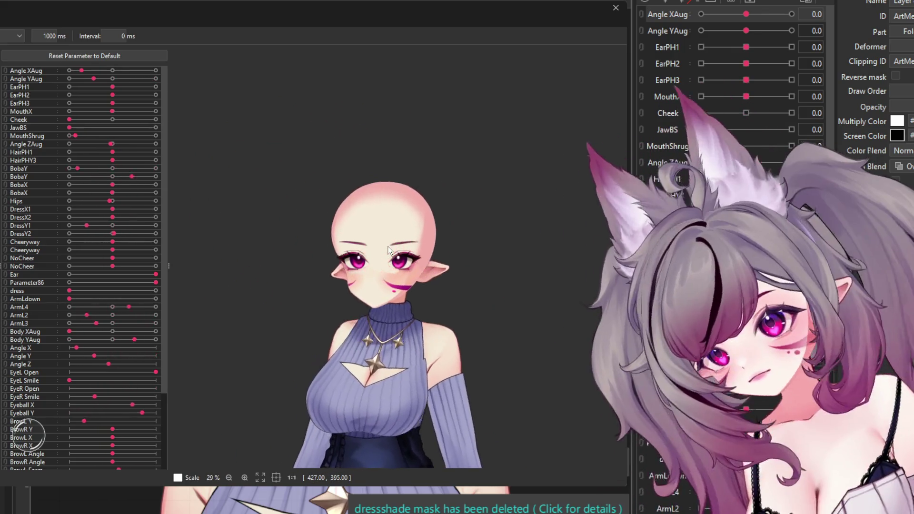
scroll(389, 248, "down", 3)
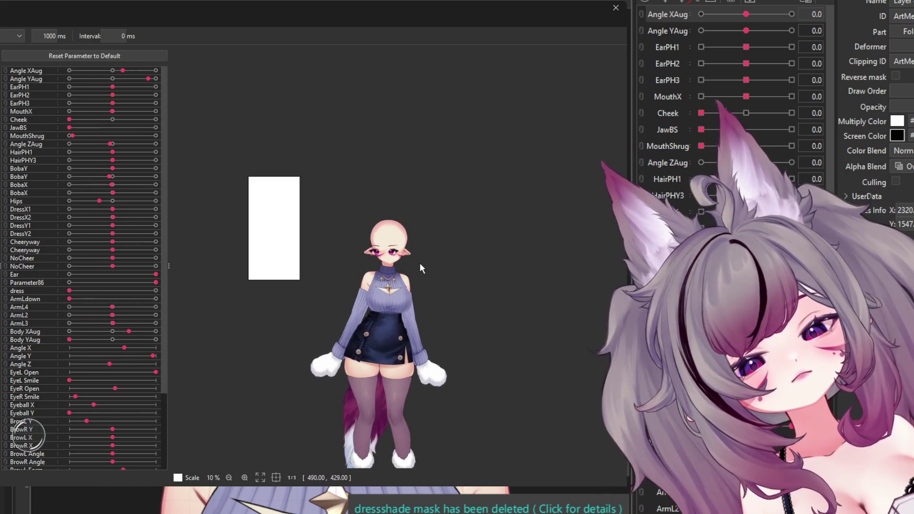
scroll(419, 265, "down", 2)
scroll(419, 267, "down", 3)
scroll(417, 286, "up", 3)
scroll(441, 344, "up", 1)
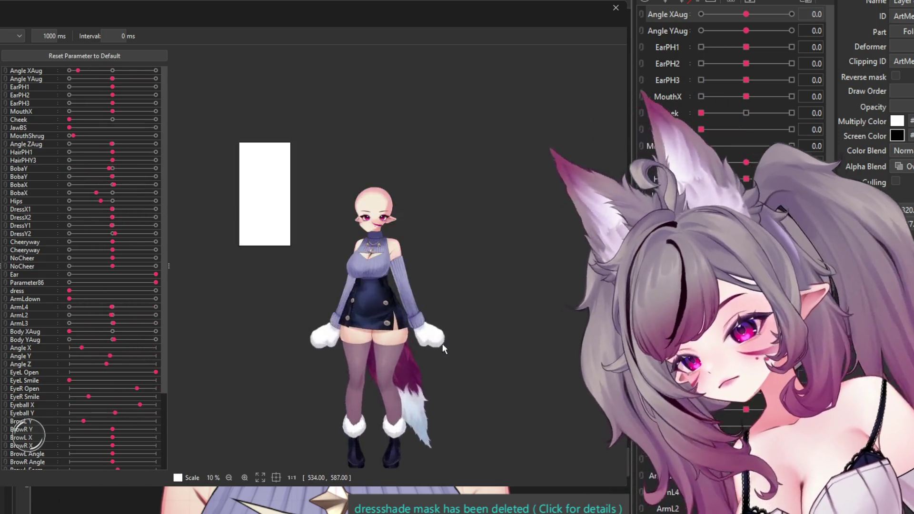
scroll(426, 305, "up", 1)
scroll(416, 276, "up", 1)
scroll(356, 129, "up", 2)
scroll(362, 134, "up", 2)
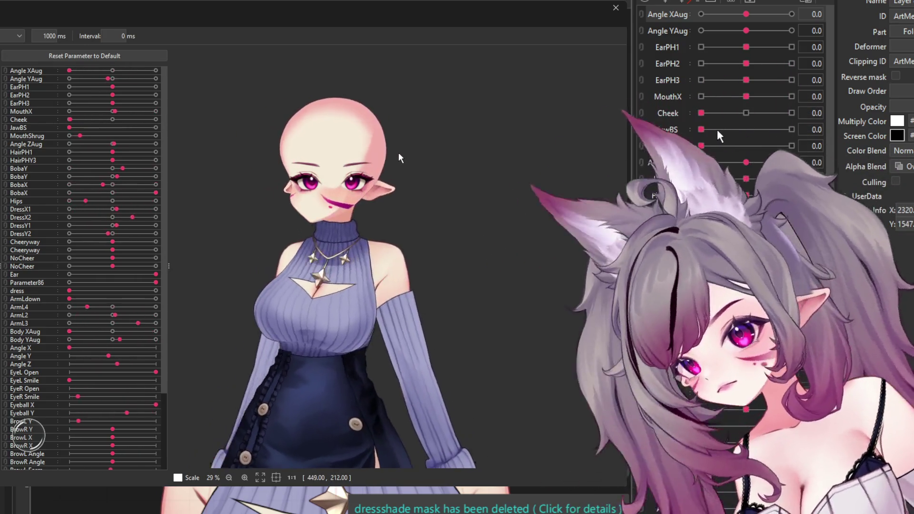
left_click(617, 8)
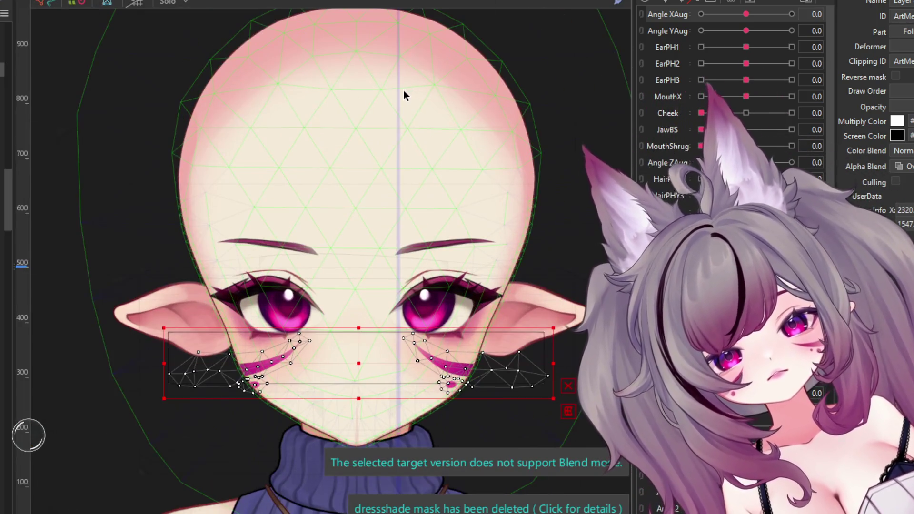
Step: Select the face warp deformer, test Cheek and MouthShrug, and set Angle XAug to -30
left_click(404, 90)
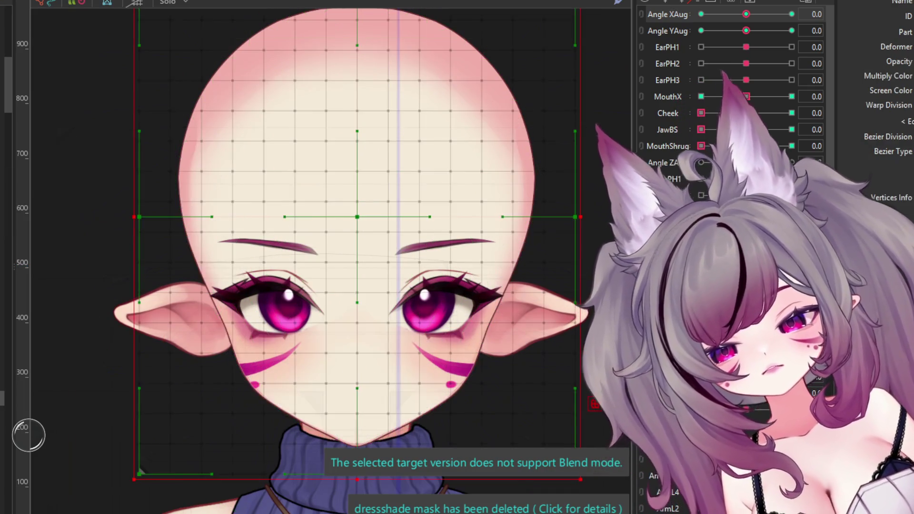
left_click(357, 217)
left_click(747, 112)
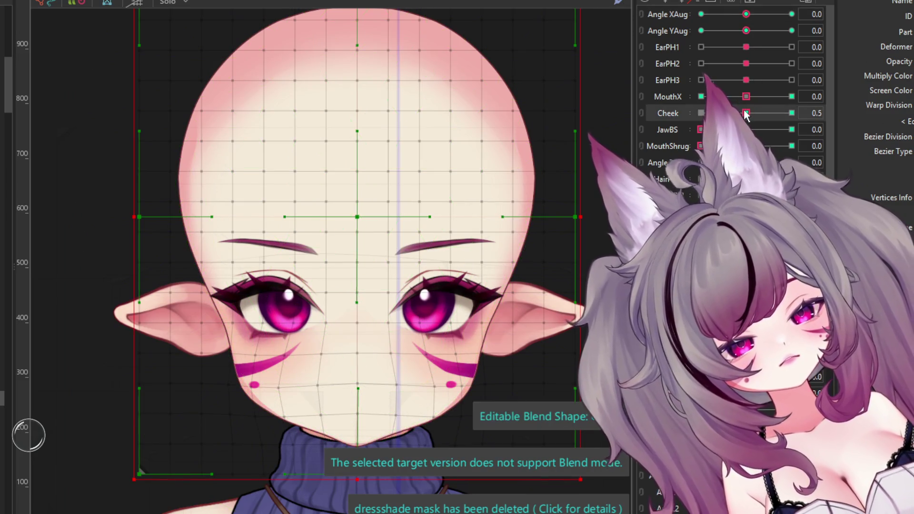
left_click_drag(751, 113, 760, 113)
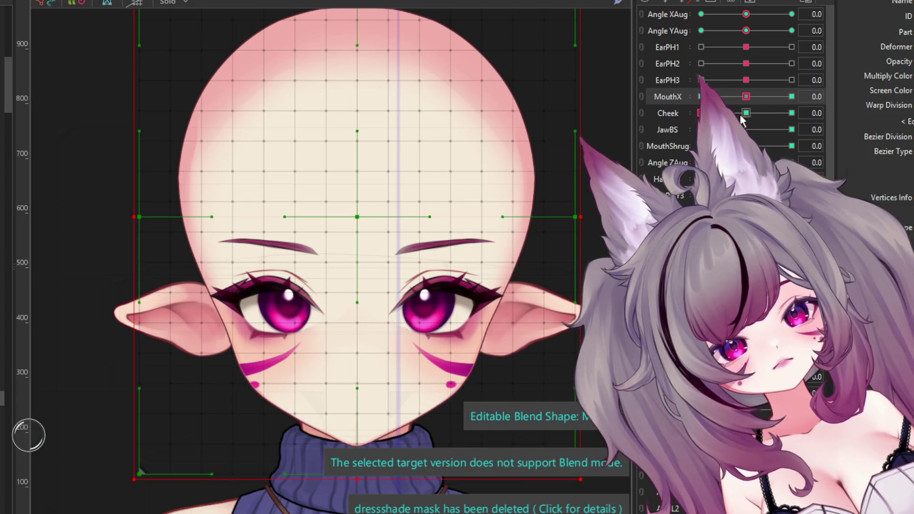
left_click(769, 145)
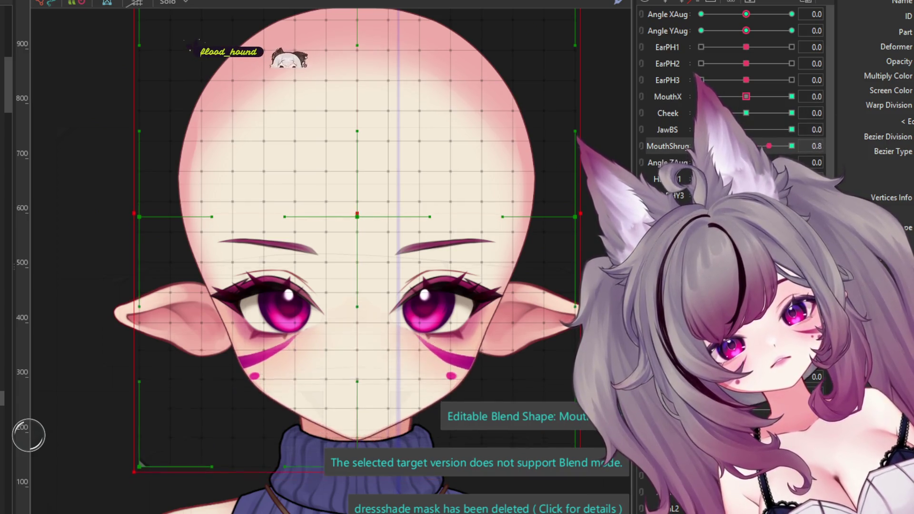
mouse_move(747, 15)
left_mouse_down()
mouse_move(725, 14)
mouse_move(663, 67)
left_mouse_up()
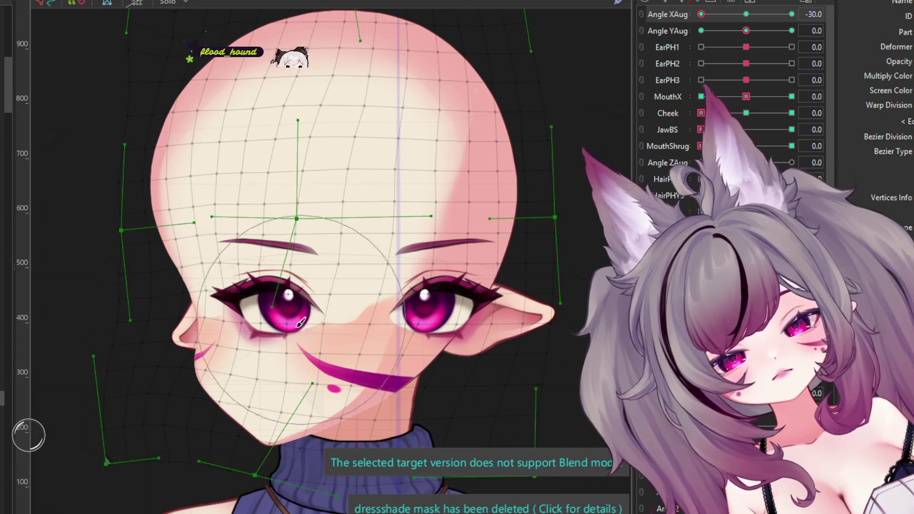
Step: Reshape the cheek, jaw and far side of the head at Angle XAug -30
left_click_drag(288, 320, 294, 346)
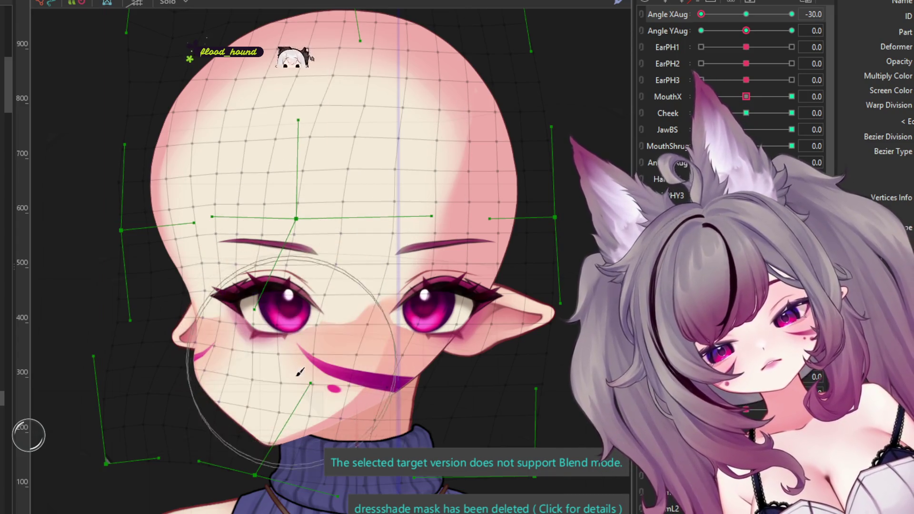
scroll(294, 346, "up", 5)
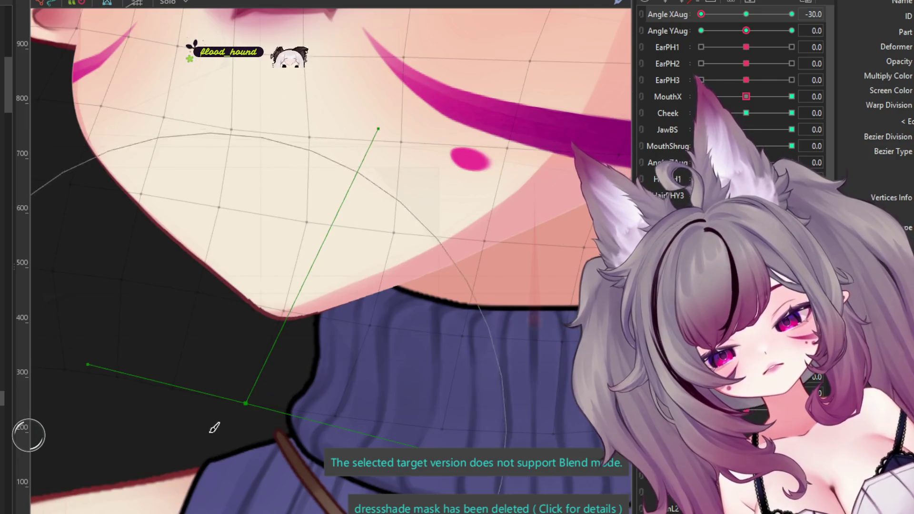
scroll(214, 429, "down", 2)
scroll(267, 352, "down", 1)
scroll(209, 412, "down", 3)
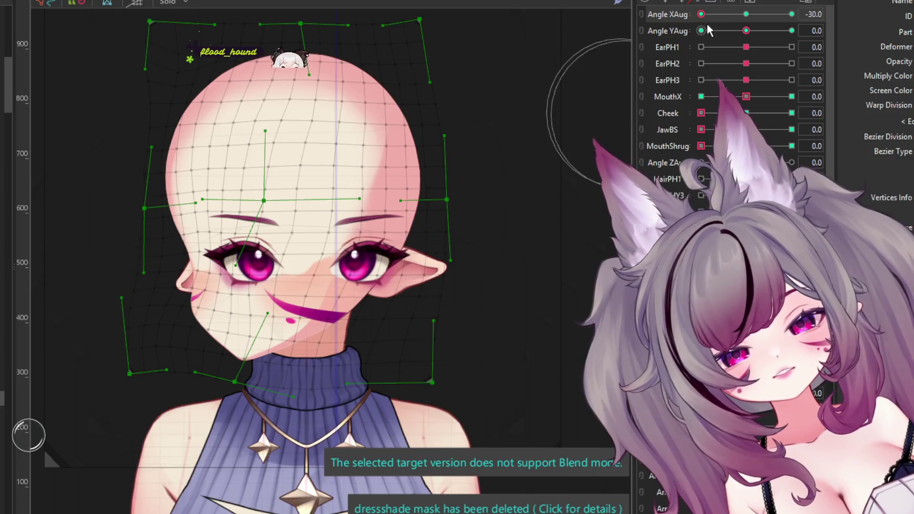
left_click_drag(478, 156, 465, 161)
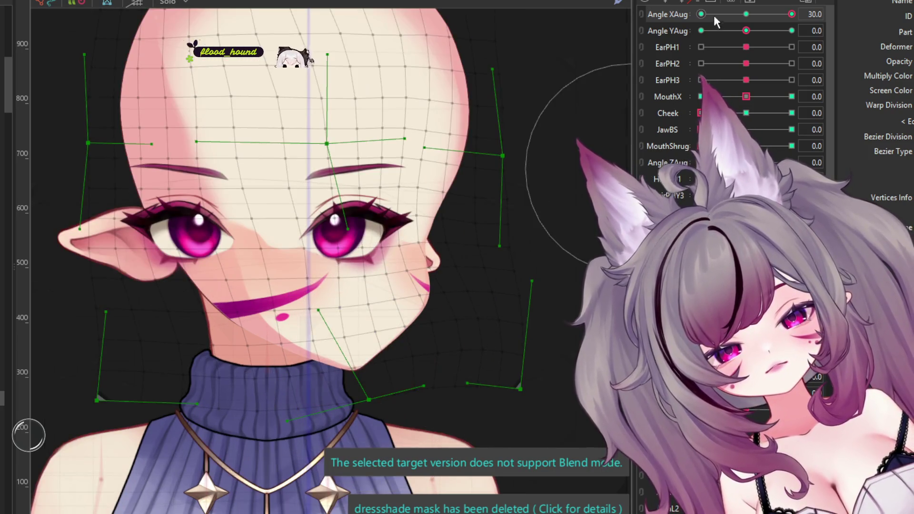
Step: At Angle YAug 30, reshape the chin and the face around the right eye
left_click_drag(746, 30, 792, 30)
left_click_drag(340, 317, 351, 317)
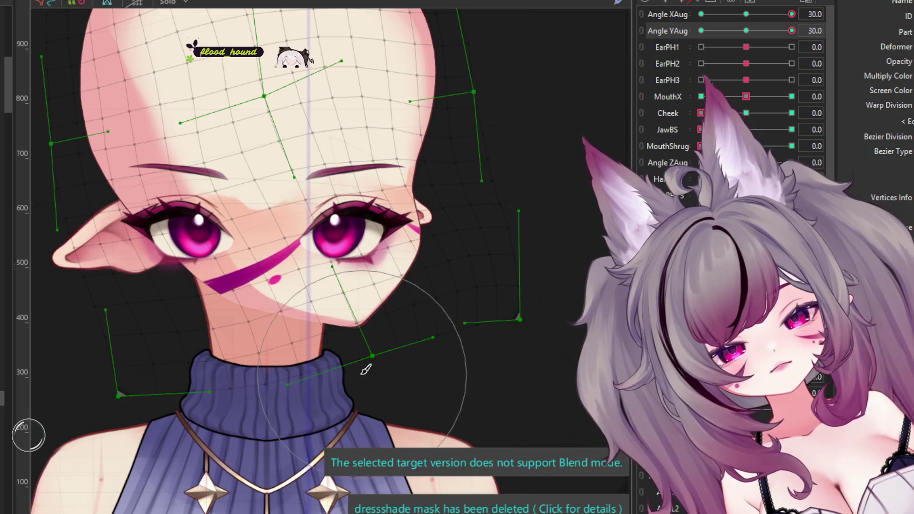
left_click_drag(363, 367, 358, 374)
left_click_drag(401, 249, 407, 236)
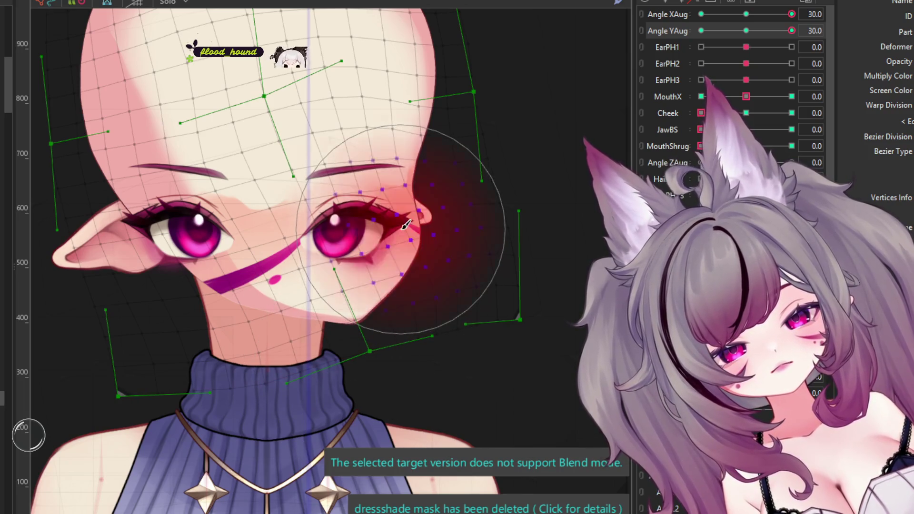
Step: At Angle YAug -30, adjust the right side of the head
left_click_drag(768, 31, 701, 30)
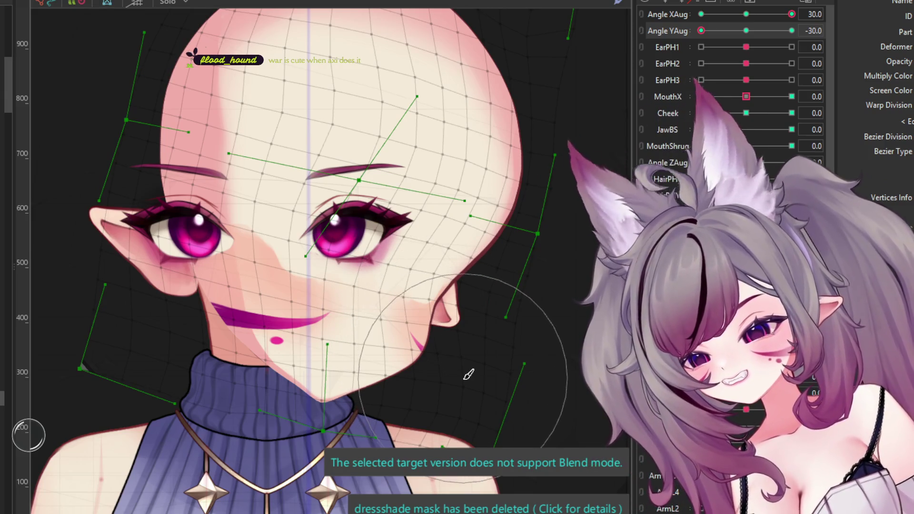
left_click_drag(469, 374, 465, 383)
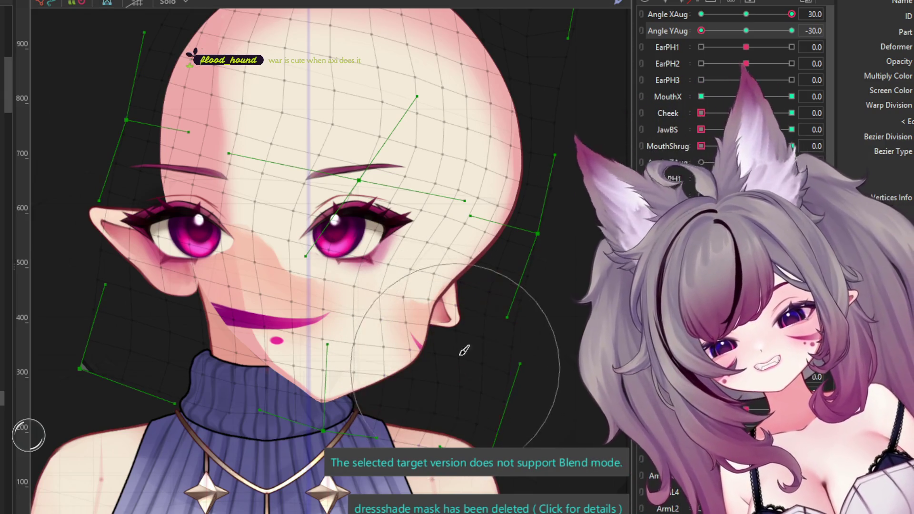
left_click_drag(536, 207, 531, 202)
Step: Combine Angle XAug -30 with Angle YAug 30 and reshape the neck area
left_click_drag(746, 19, 666, 30)
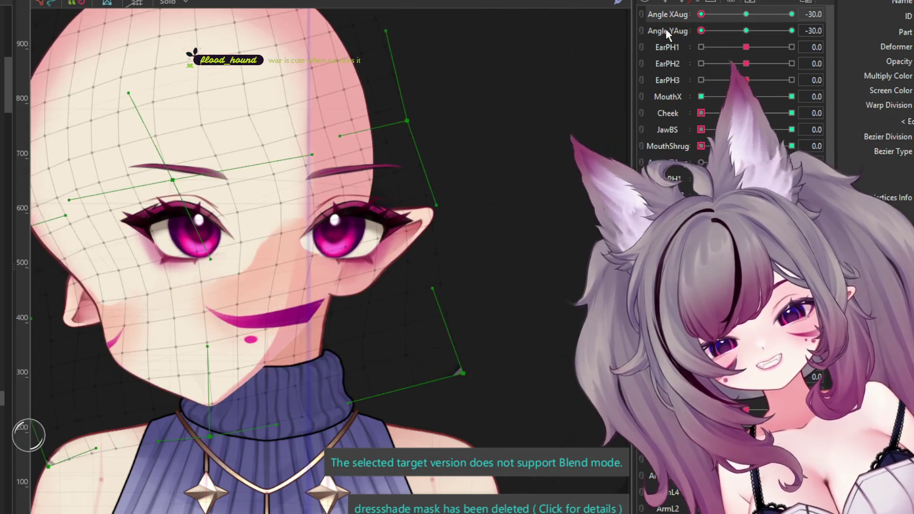
scroll(470, 188, "down", 2)
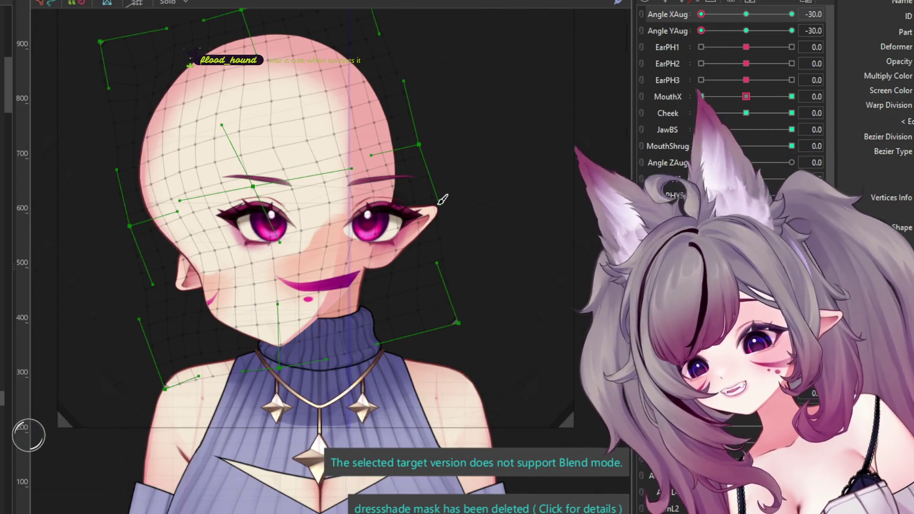
scroll(241, 278, "up", 2)
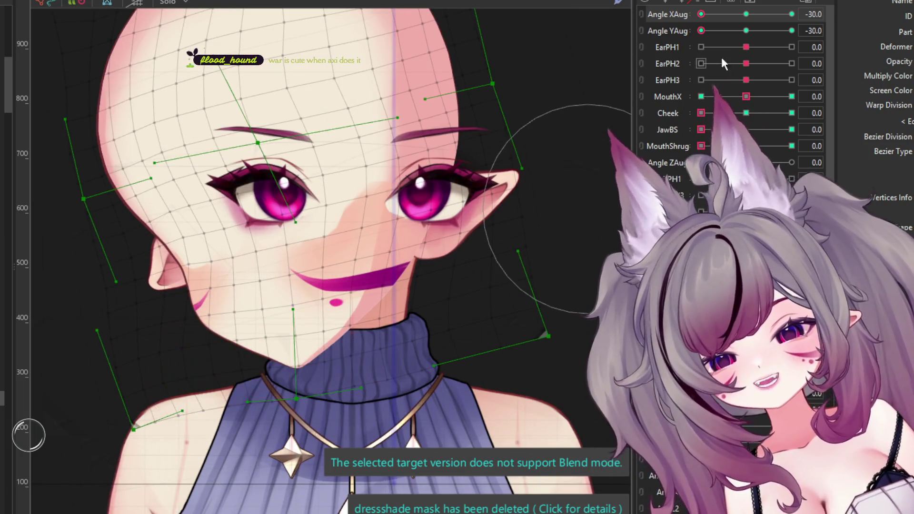
left_click_drag(701, 31, 823, 35)
left_click_drag(256, 241, 248, 333)
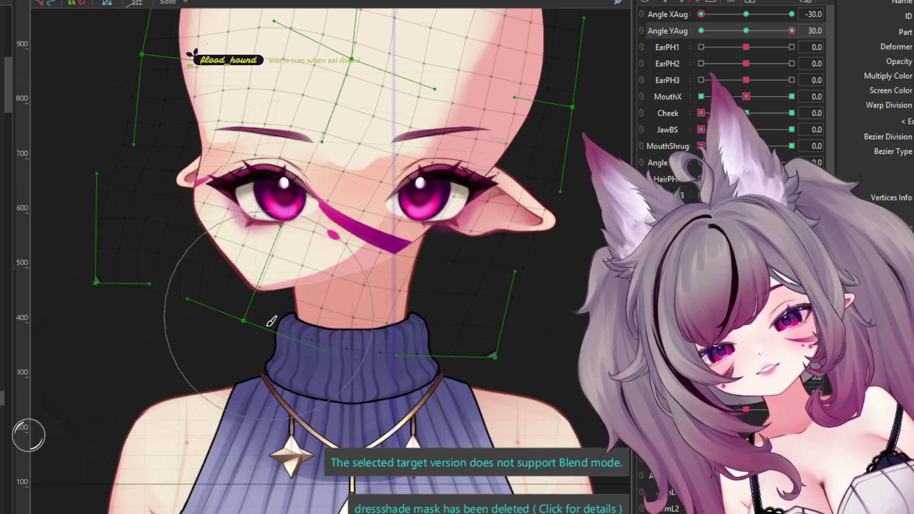
scroll(319, 252, "up", 5)
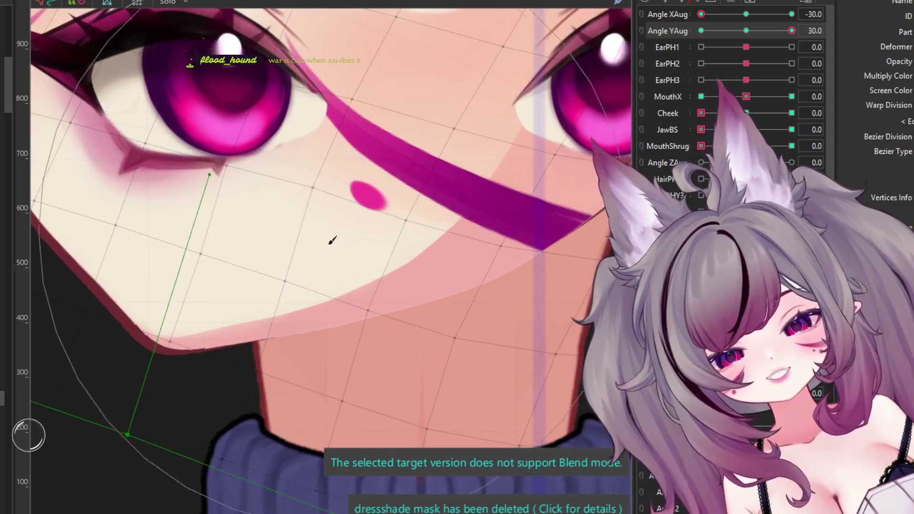
scroll(239, 241, "down", 2)
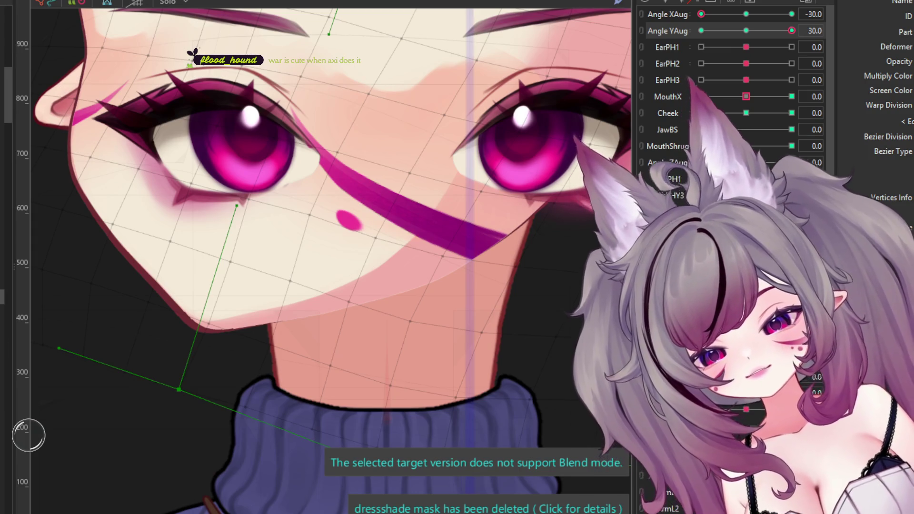
left_click(471, 260)
left_click(286, 239)
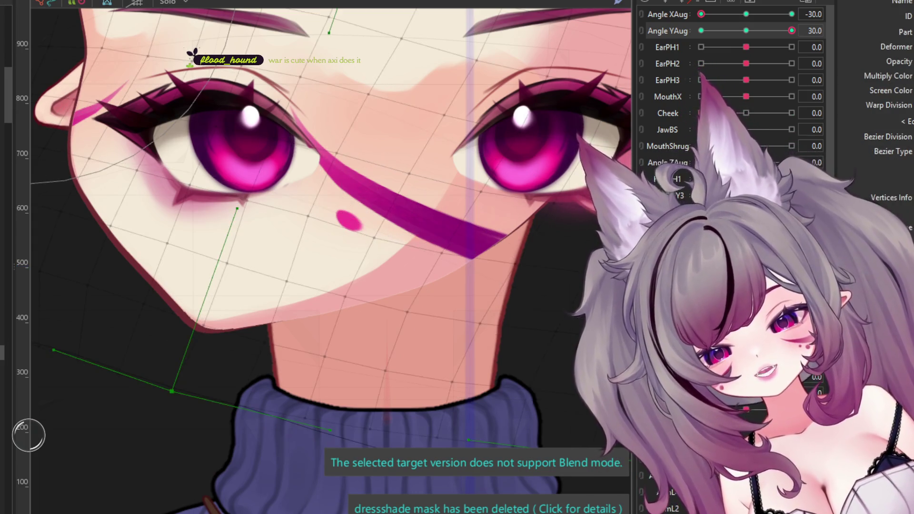
left_click(286, 238)
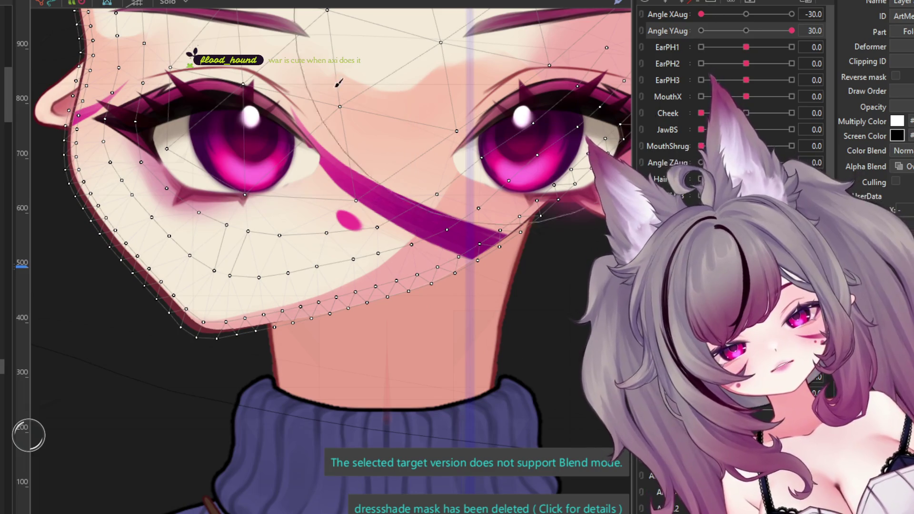
left_click(293, 367)
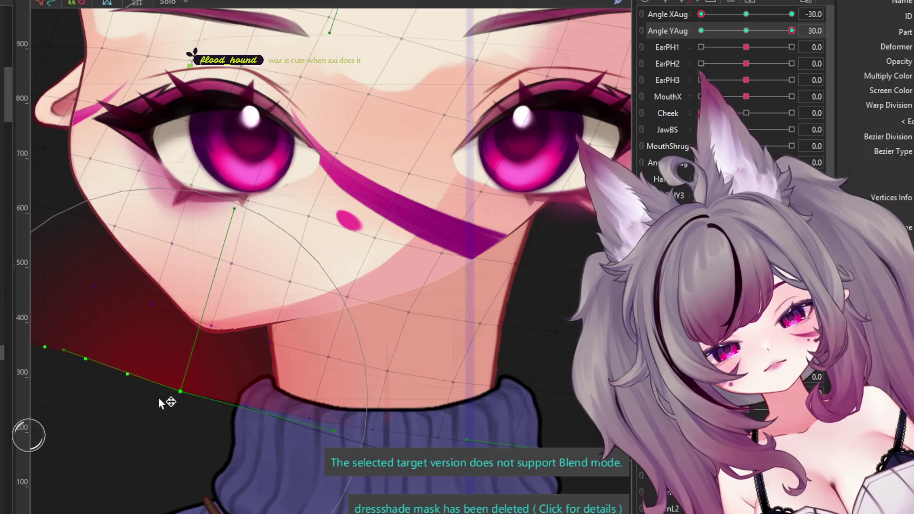
left_click(701, 31)
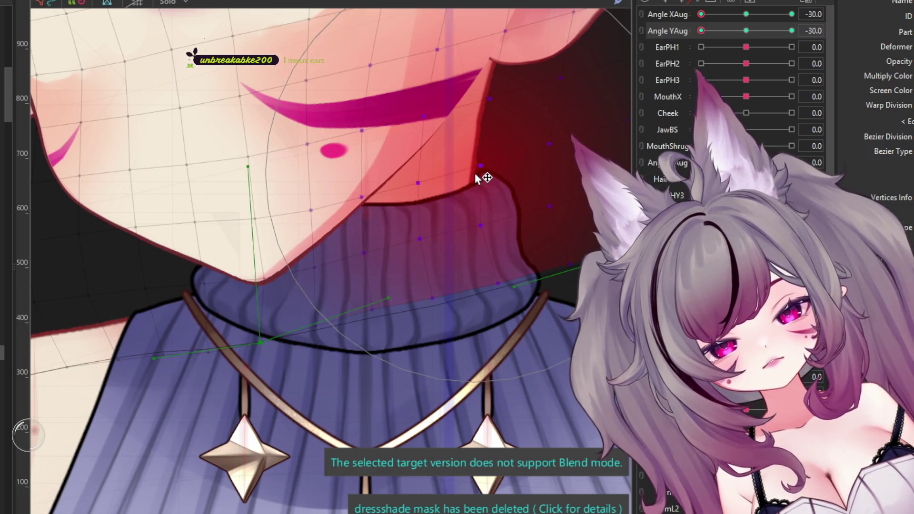
scroll(429, 219, "up", 3)
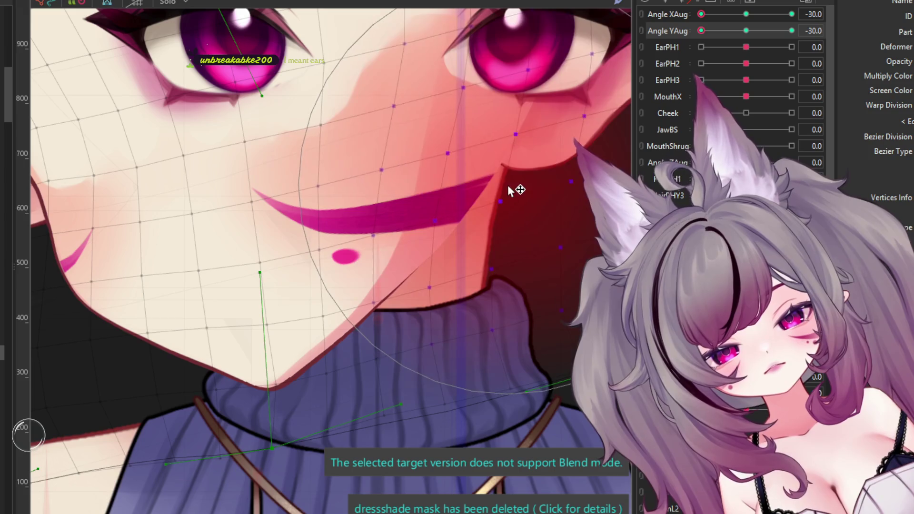
scroll(476, 205, "down", 3)
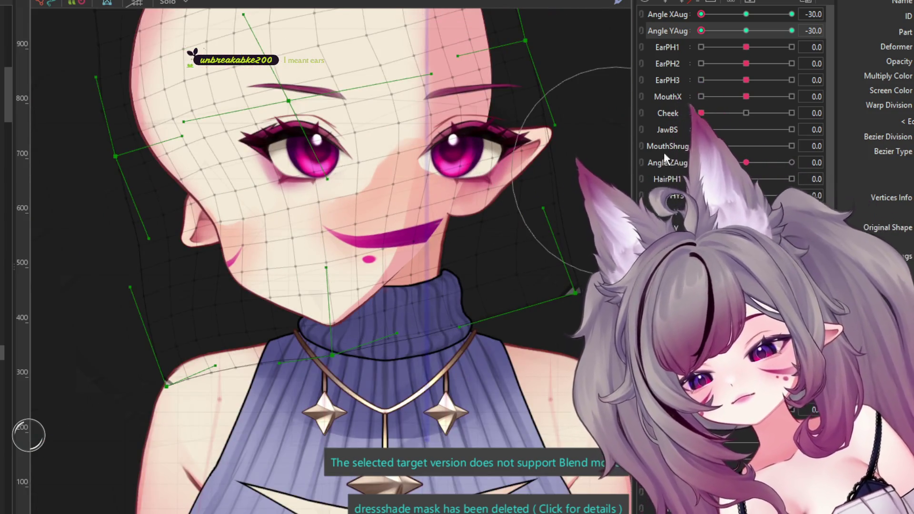
left_click(792, 31)
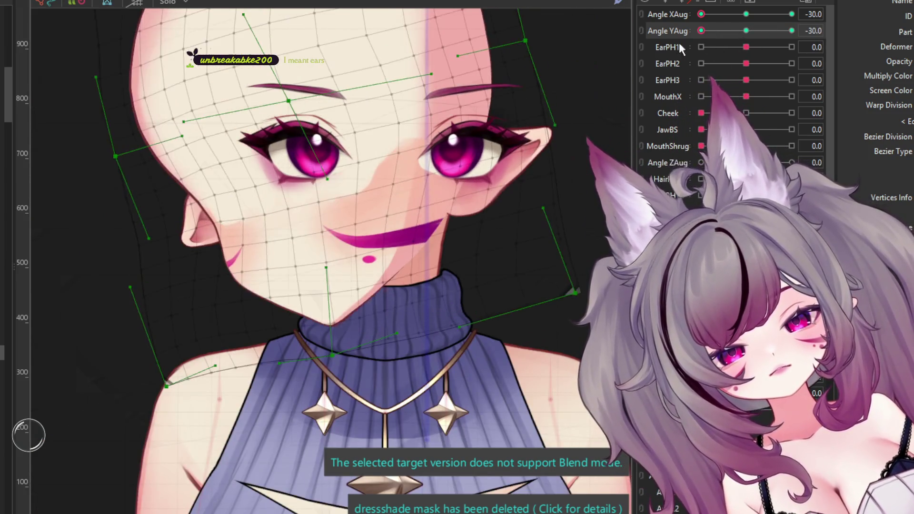
left_click(792, 15)
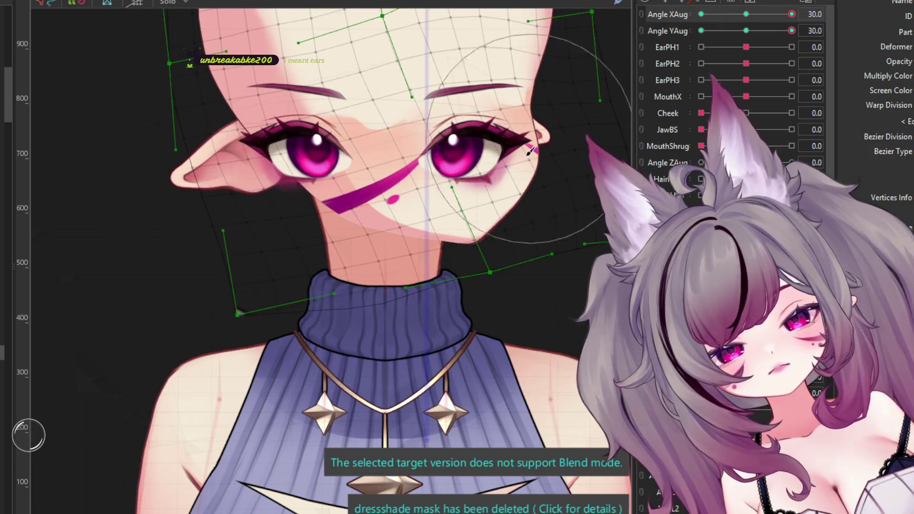
scroll(530, 152, "up", 3)
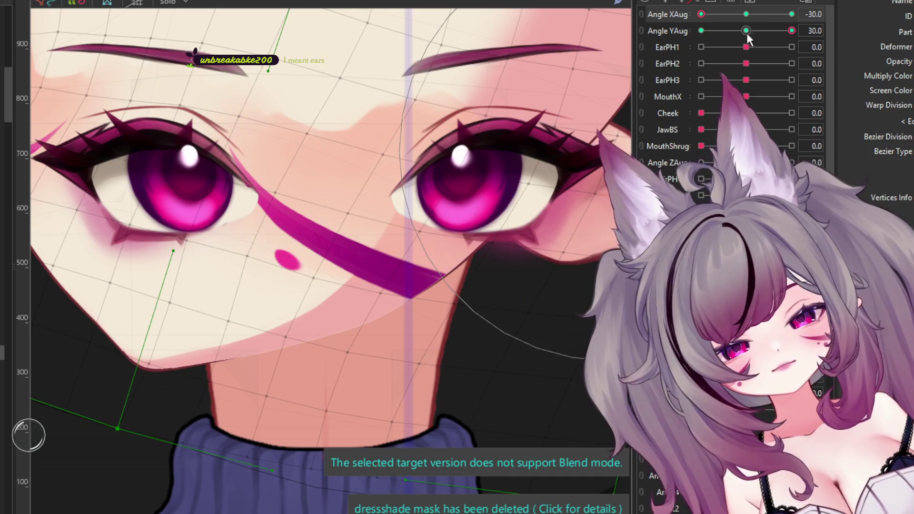
left_click(702, 30)
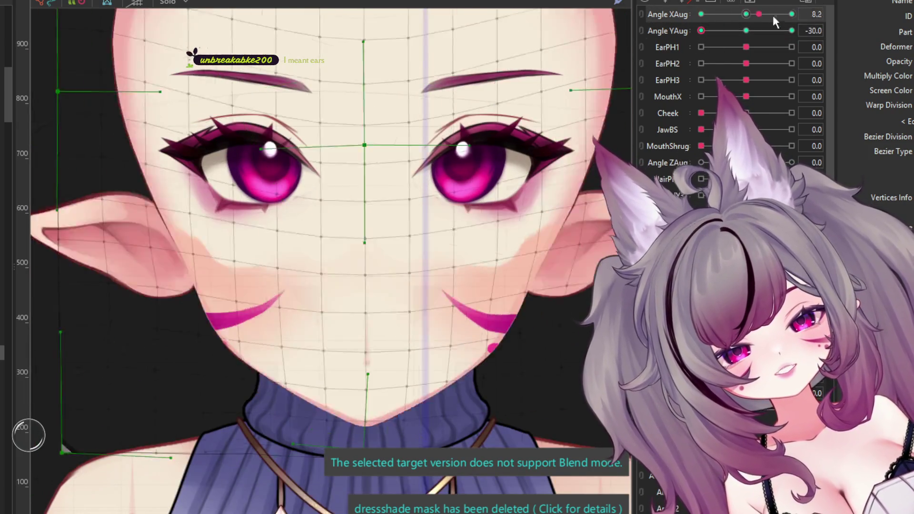
left_click(792, 14)
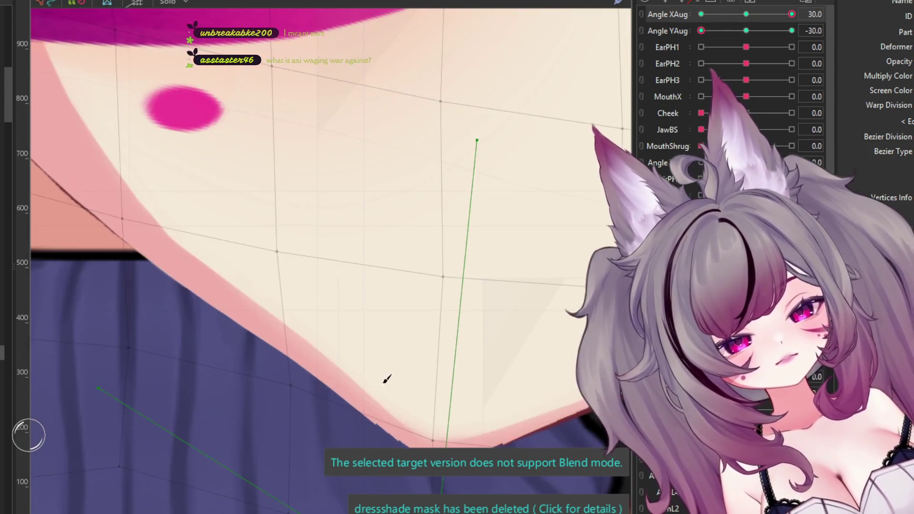
left_click(386, 380)
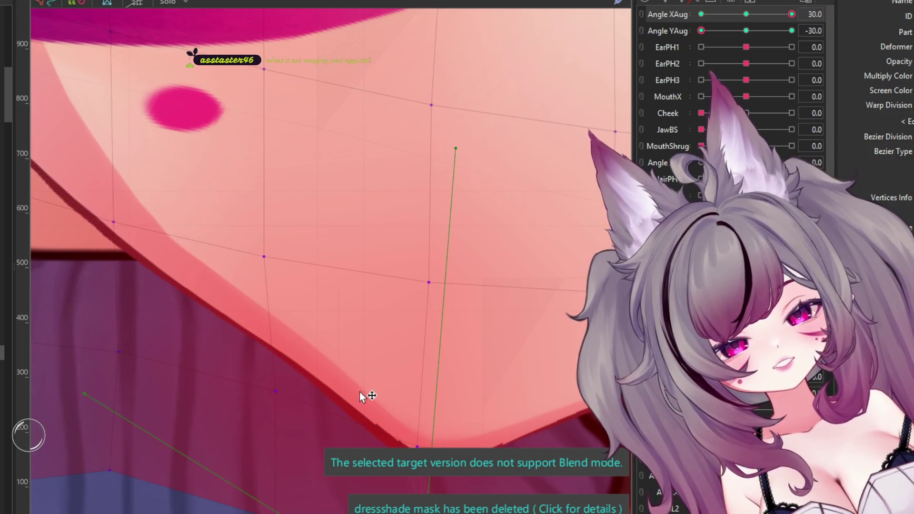
scroll(364, 390, "down", 2)
scroll(352, 381, "down", 1)
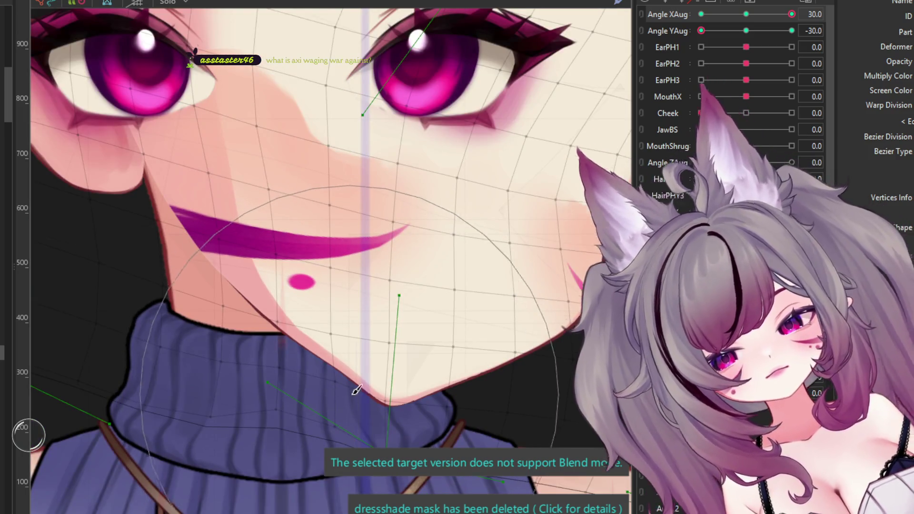
scroll(442, 437, "up", 3)
scroll(442, 438, "up", 2)
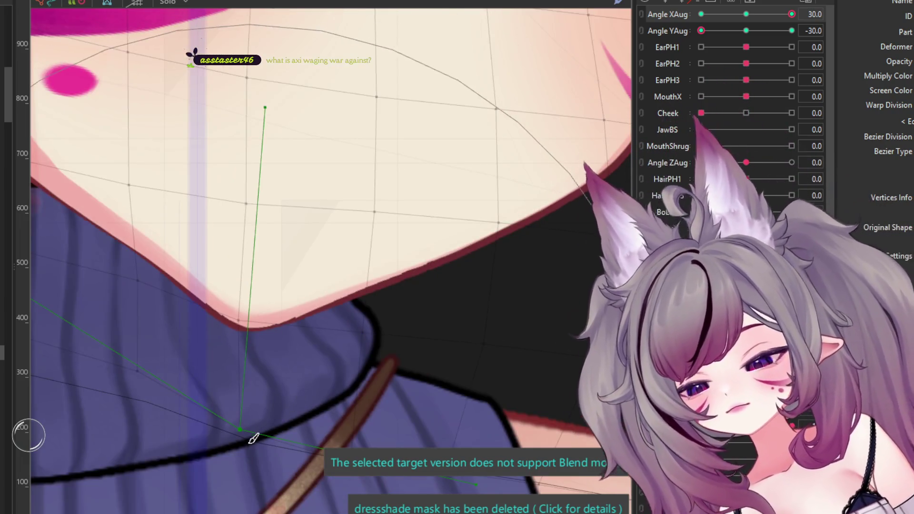
left_click(224, 464)
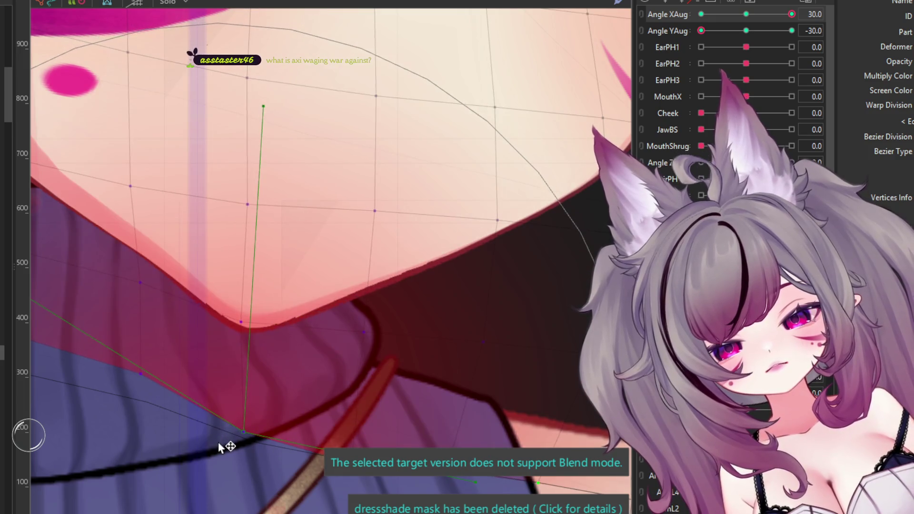
scroll(286, 419, "down", 5)
scroll(414, 378, "down", 2)
left_click_drag(770, 12, 670, 30)
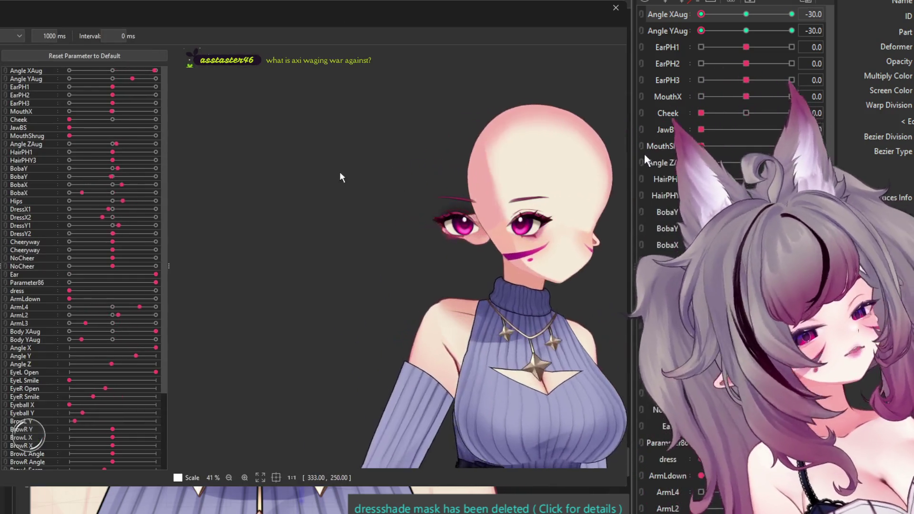
Step: Zoom in on the model during the random pose preview, then close the preview
scroll(344, 184, "down", 3)
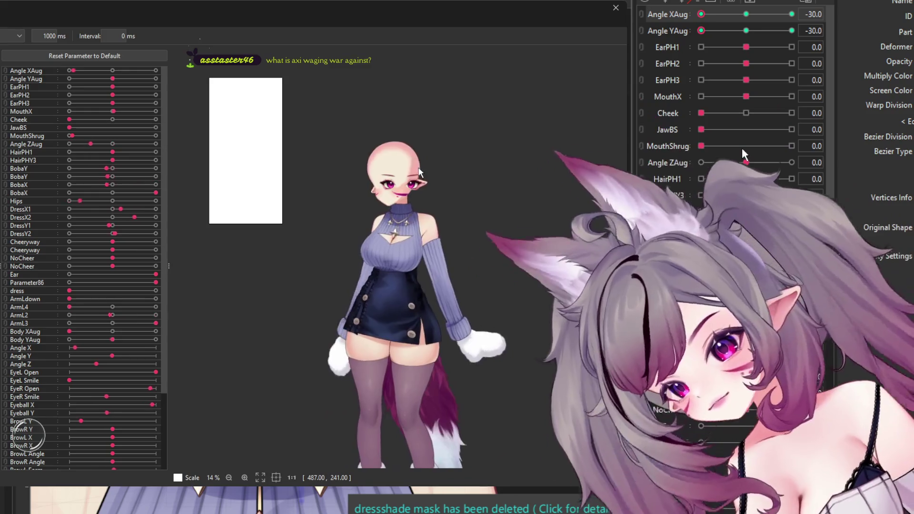
scroll(434, 171, "up", 2)
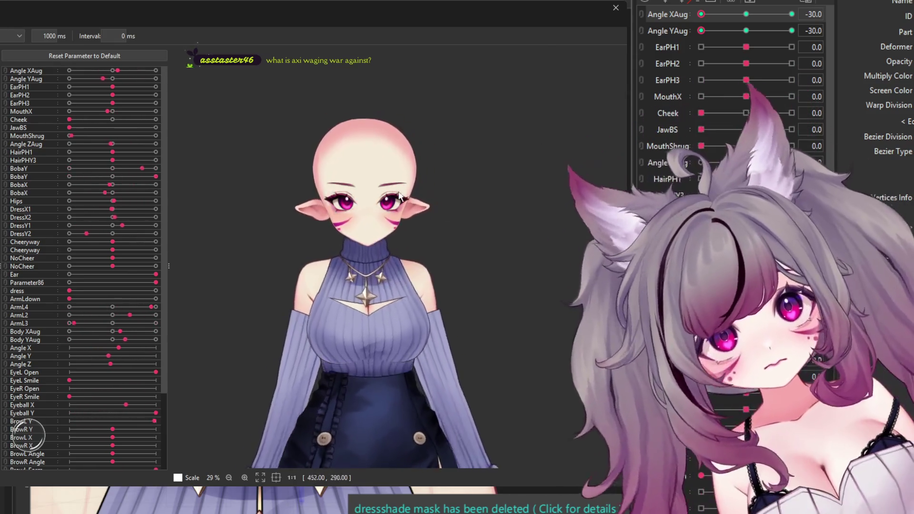
scroll(381, 196, "up", 3)
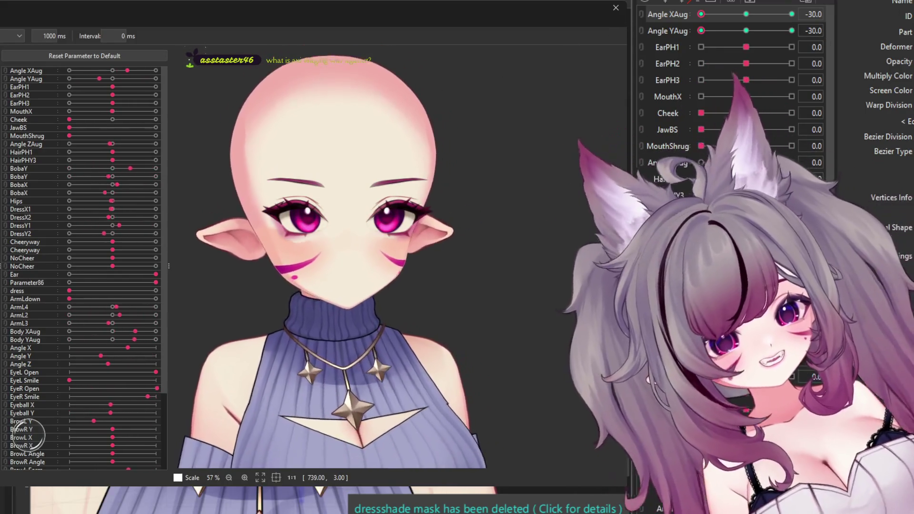
left_click(621, 12)
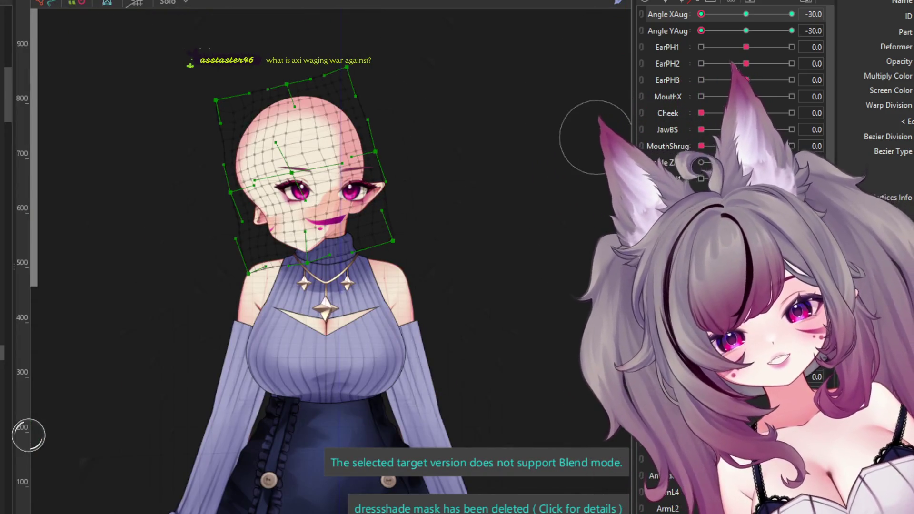
Step: Reset Angle XAug and Angle YAug to 0.0
left_click(746, 15)
left_click(746, 30)
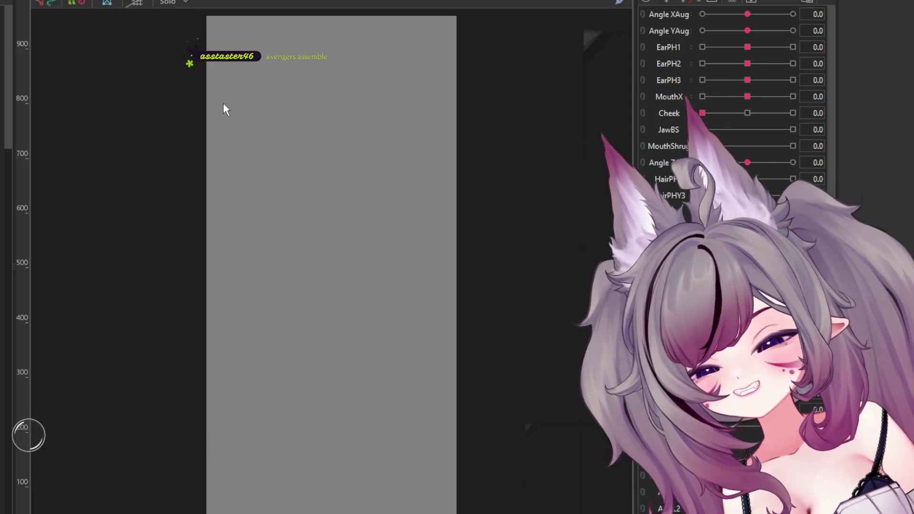
Step: Zoom the canvas out and back in
scroll(257, 114, "down", 5)
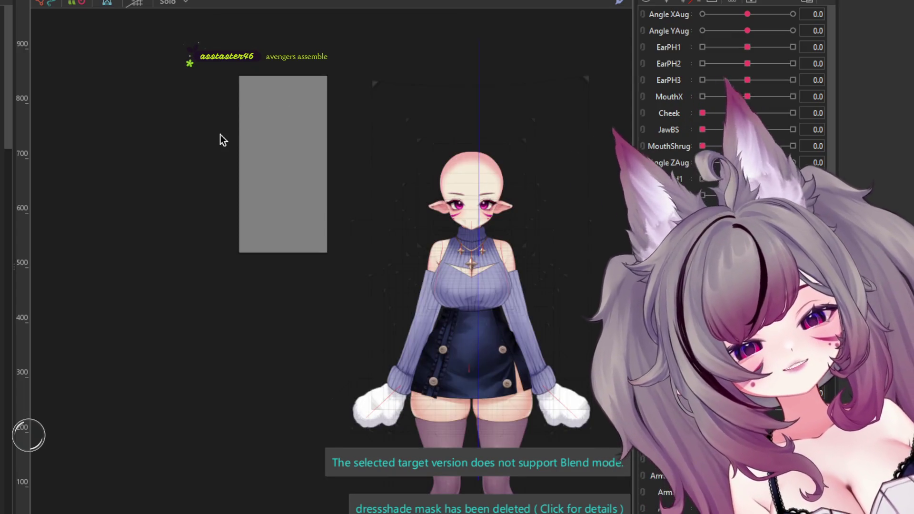
scroll(343, 134, "down", 2)
scroll(419, 153, "up", 4)
scroll(414, 145, "up", 2)
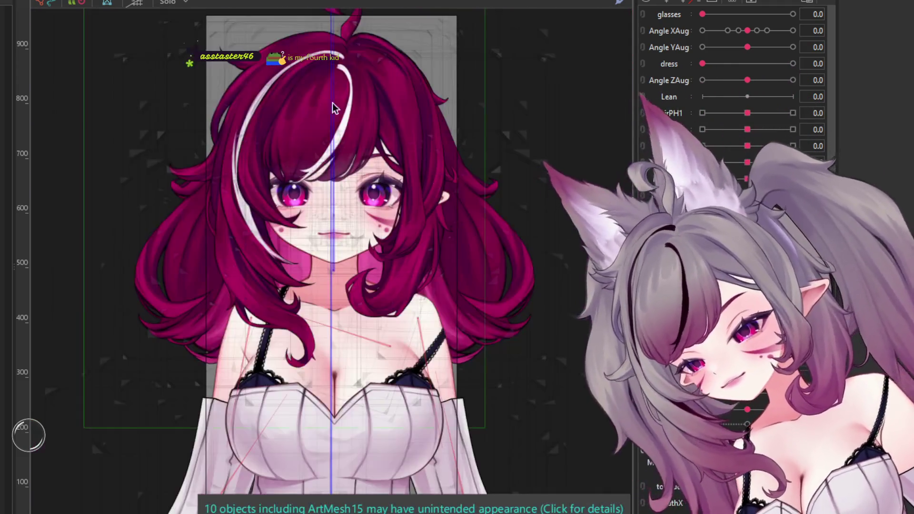
Step: Inspect the red-haired model's face, right-eye and right-eyebrow warp deformers and its eye mesh
scroll(375, 191, "up", 5)
left_click(383, 157)
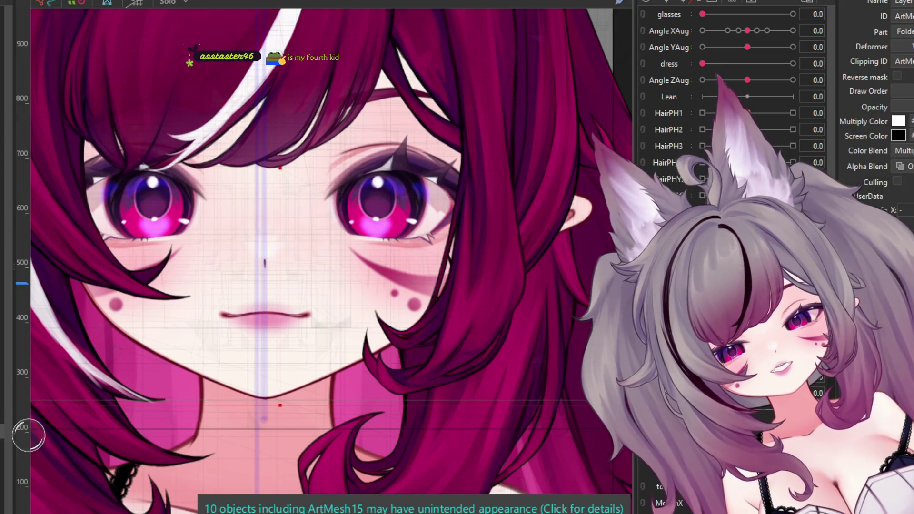
left_click(265, 199)
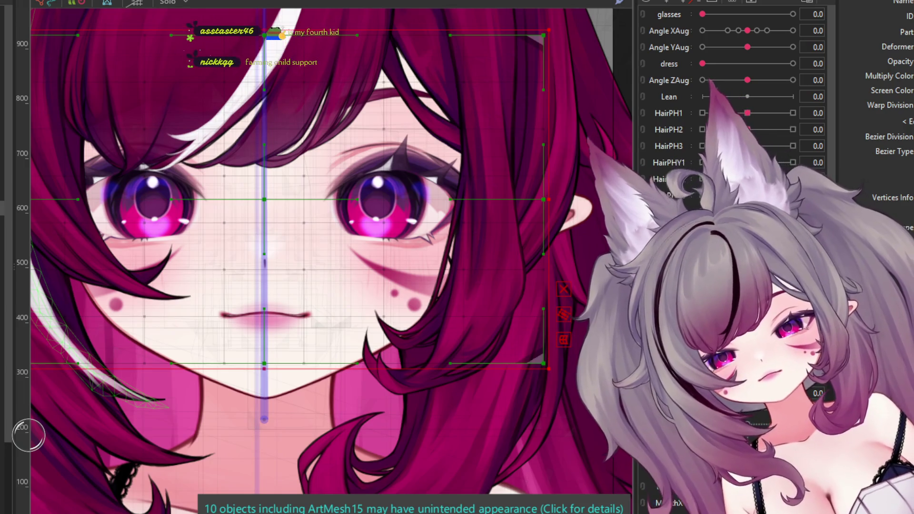
left_click(389, 194)
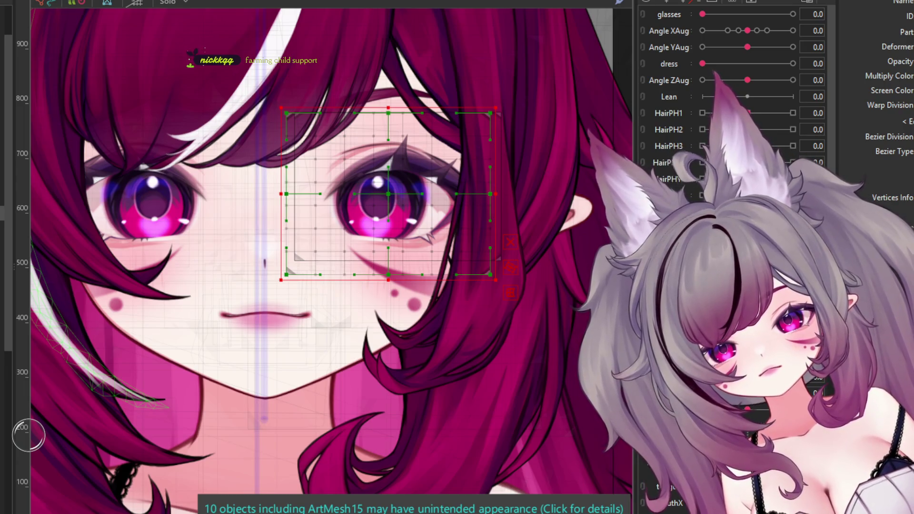
left_click(396, 148)
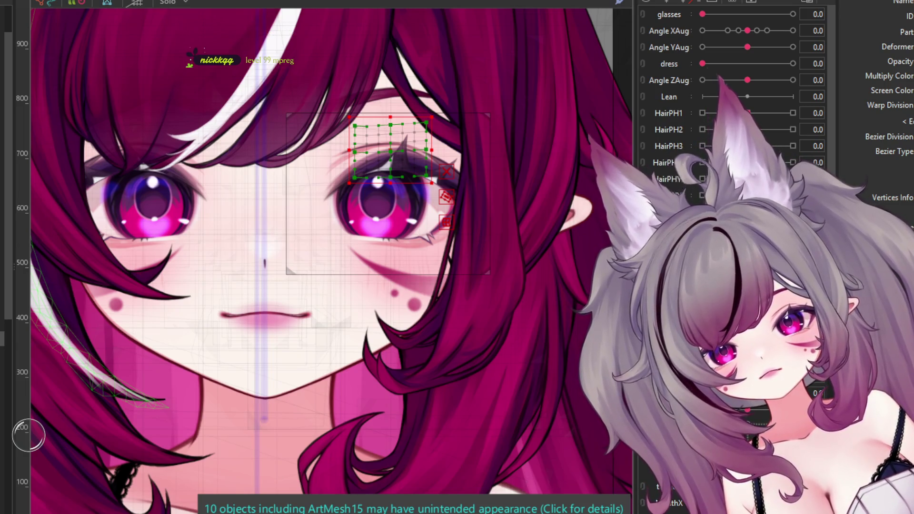
left_click(286, 200)
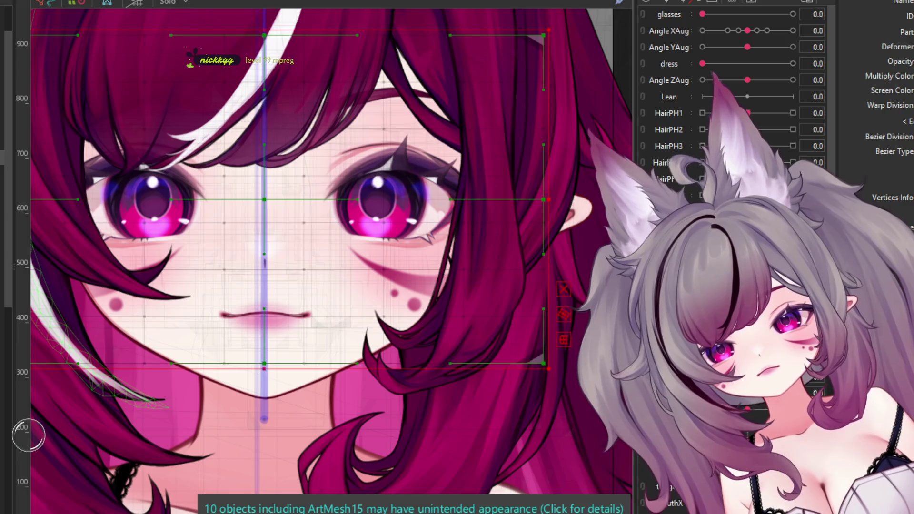
left_click(396, 200)
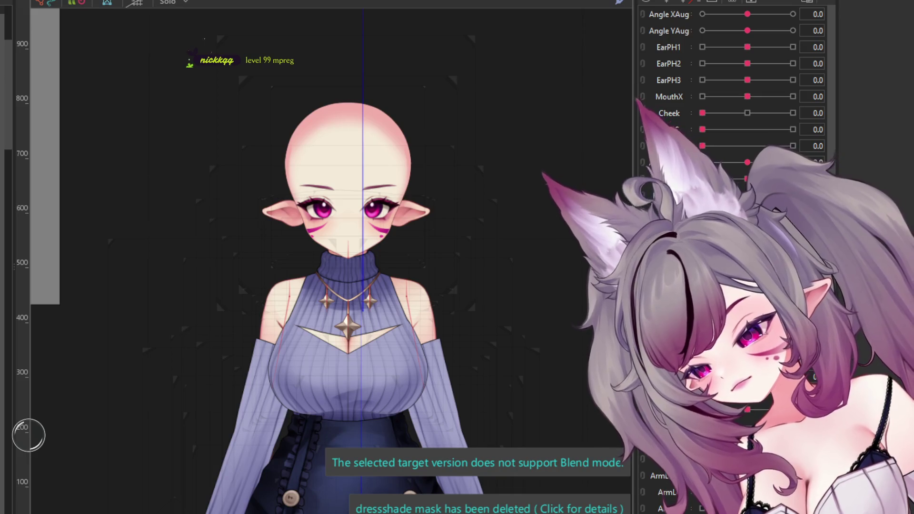
Step: On the bald model, select the warp deformer holding the stray eye on the dress
left_click(521, 153)
scroll(453, 276, "down", 3)
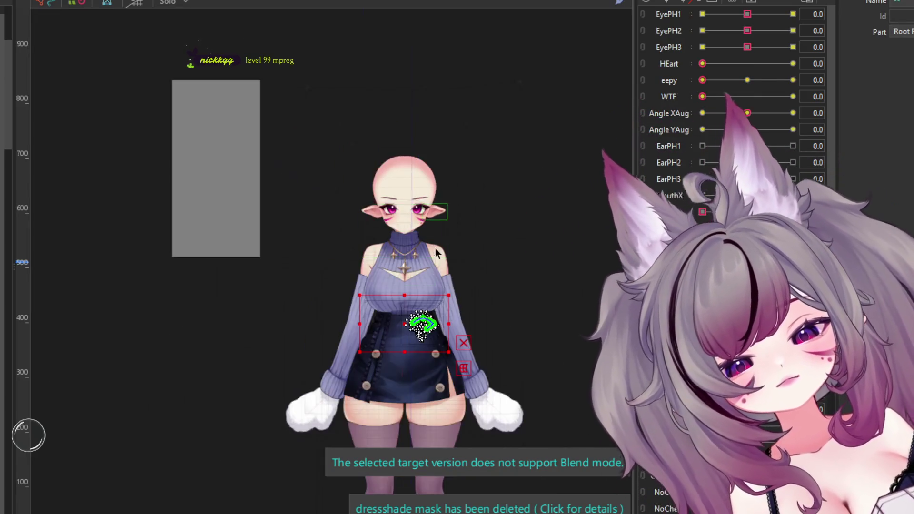
scroll(429, 335, "up", 3)
scroll(428, 335, "up", 3)
scroll(429, 336, "up", 2)
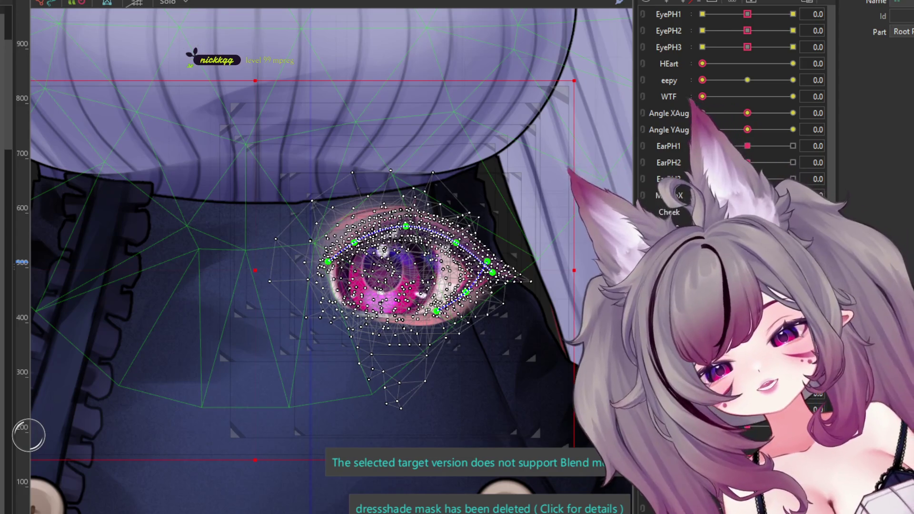
left_click(280, 224)
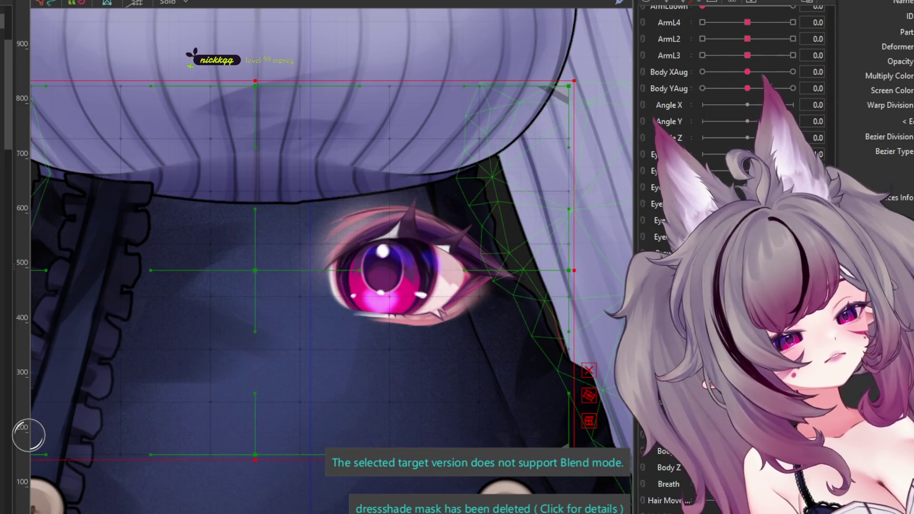
scroll(456, 352, "down", 5)
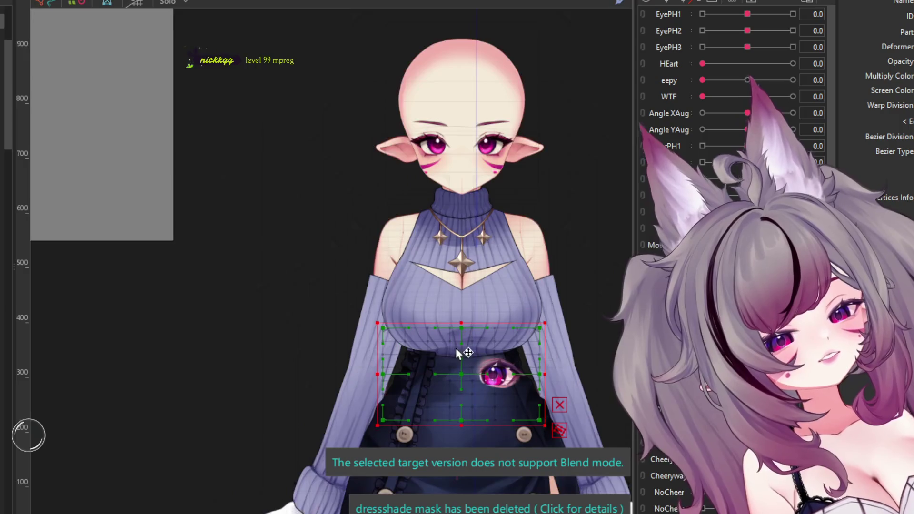
Step: Scale the face warp deformer down from its corner and shift it lower over the eyes
left_click_drag(463, 371, 461, 134)
scroll(490, 114, "up", 4)
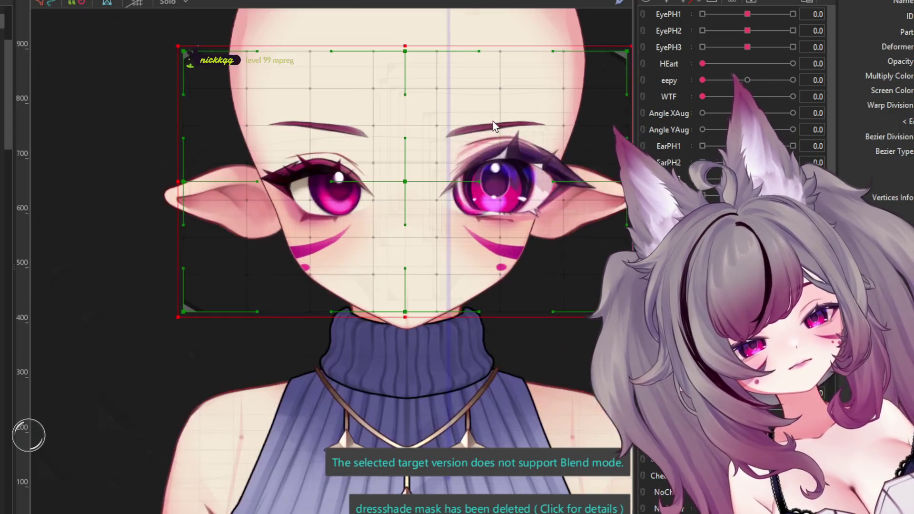
scroll(443, 169, "down", 3)
scroll(472, 167, "up", 2)
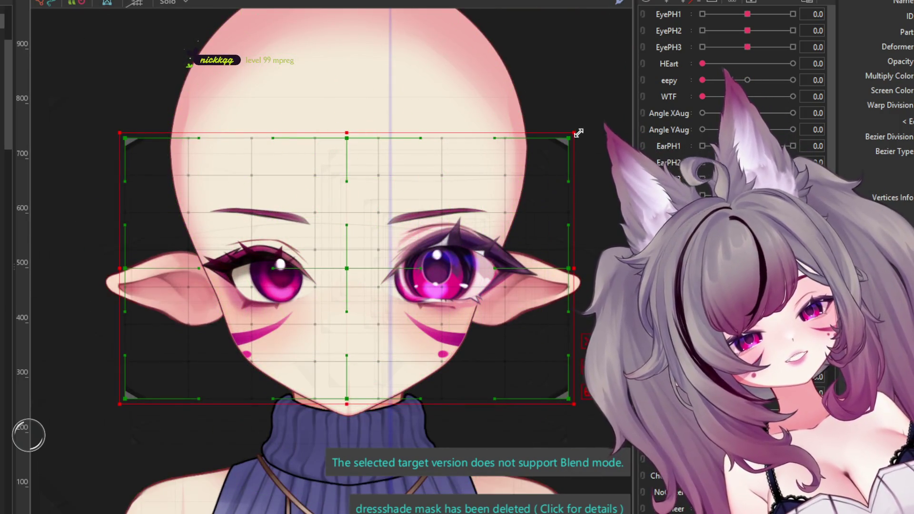
left_click_drag(577, 133, 548, 153)
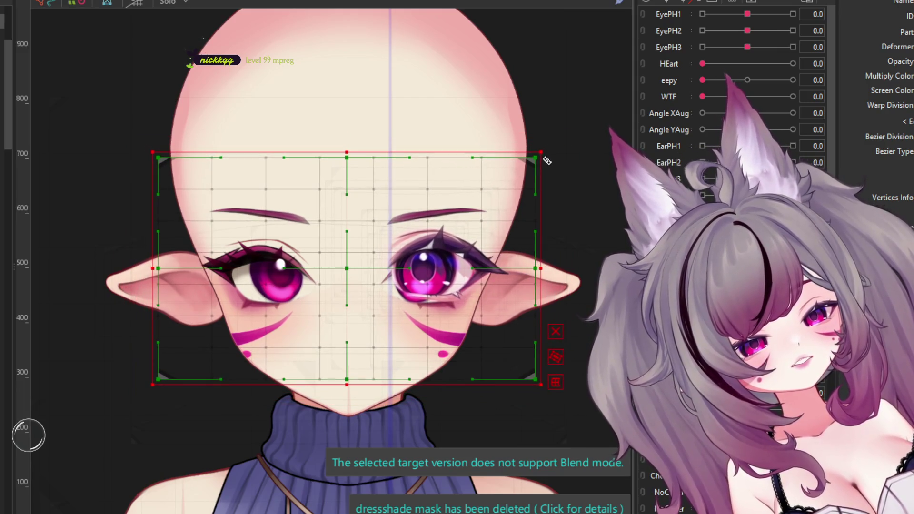
scroll(352, 270, "up", 2)
left_click_drag(352, 270, 346, 276)
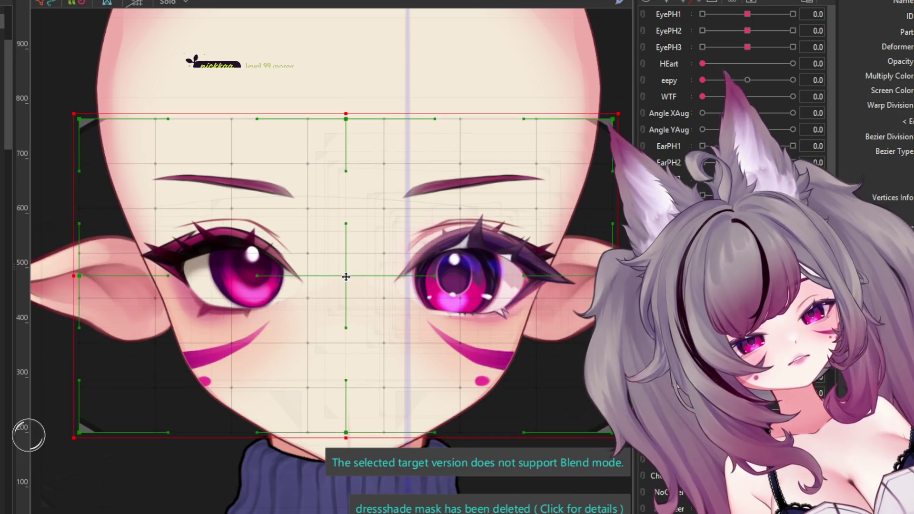
scroll(393, 287, "down", 3)
scroll(428, 300, "up", 2)
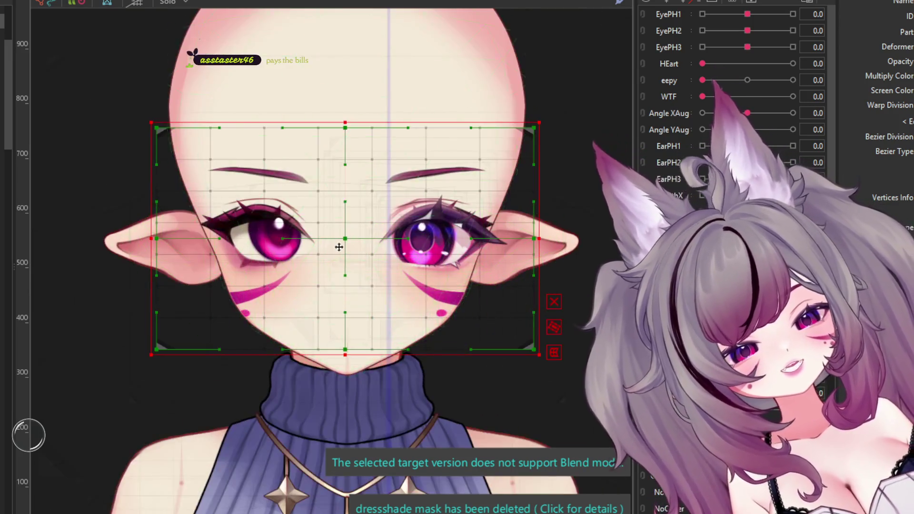
scroll(471, 312, "up", 2)
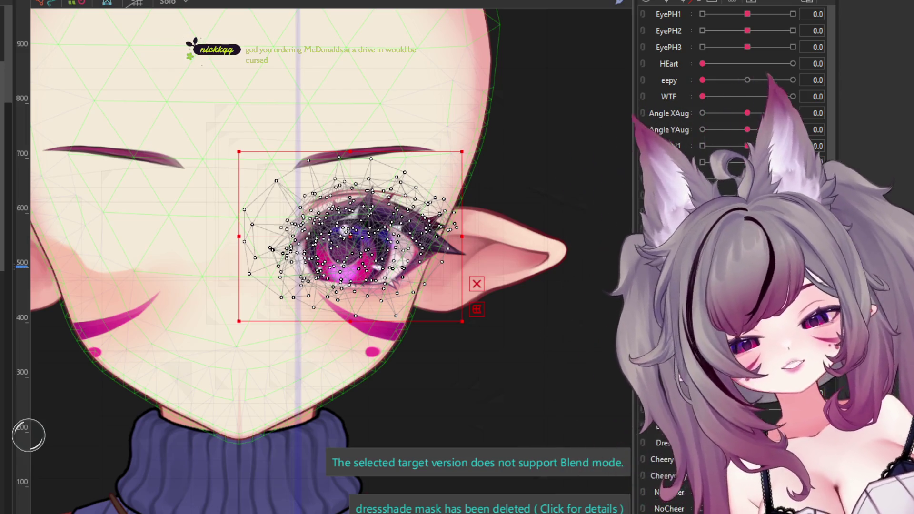
Step: Select the upper eyelash, another eye mesh and the eyebrow mesh together, leaving out the upper eyelid
scroll(90, 176, "down", 2)
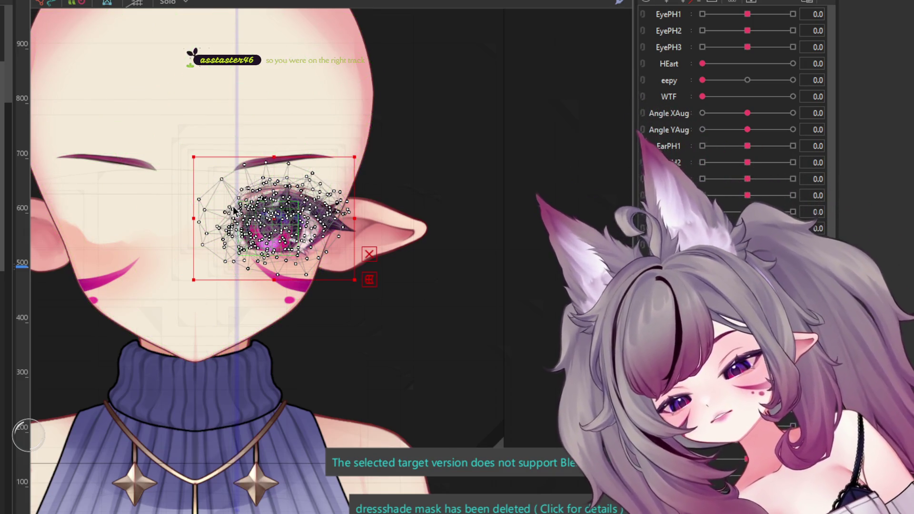
scroll(240, 200, "down", 3)
scroll(234, 200, "up", 3)
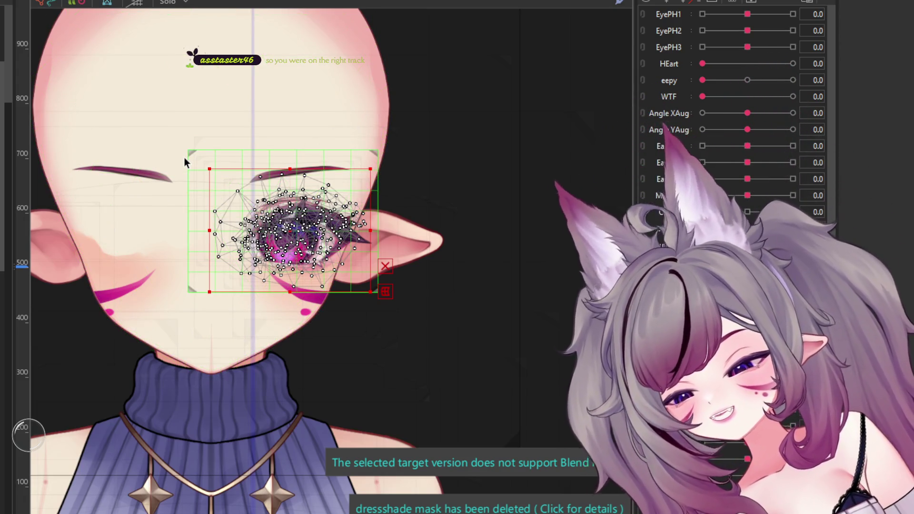
scroll(262, 222, "up", 5)
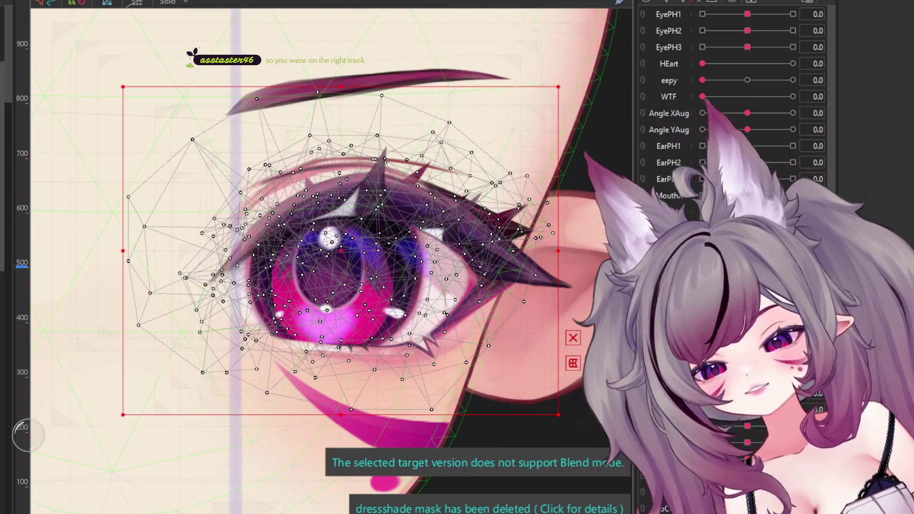
left_click(312, 229)
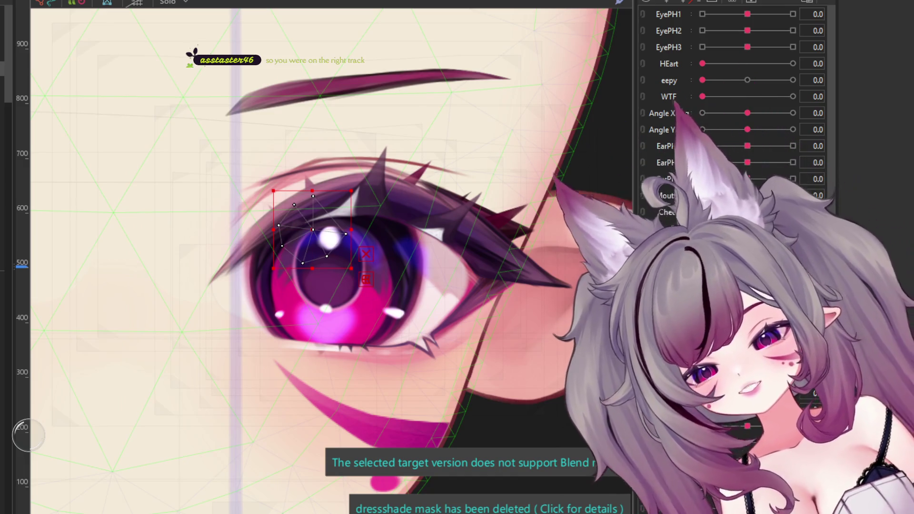
left_click(381, 200)
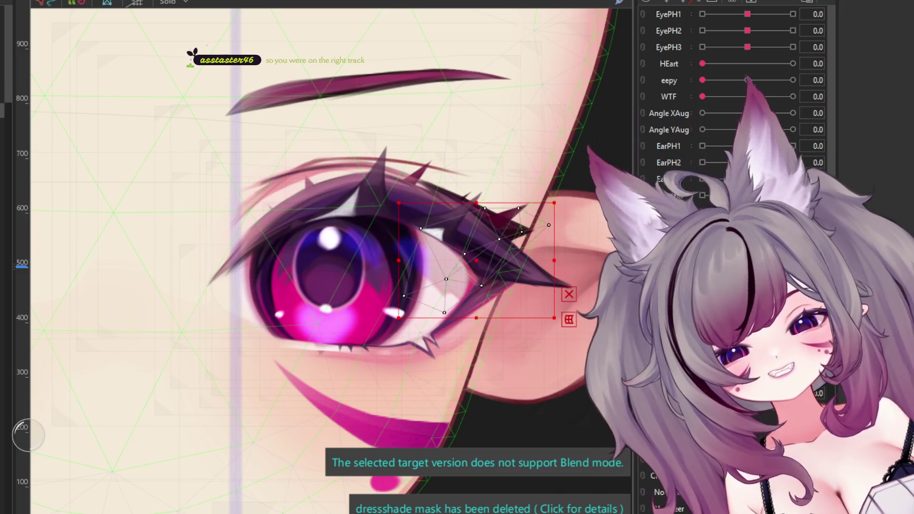
left_click(353, 238, "shift")
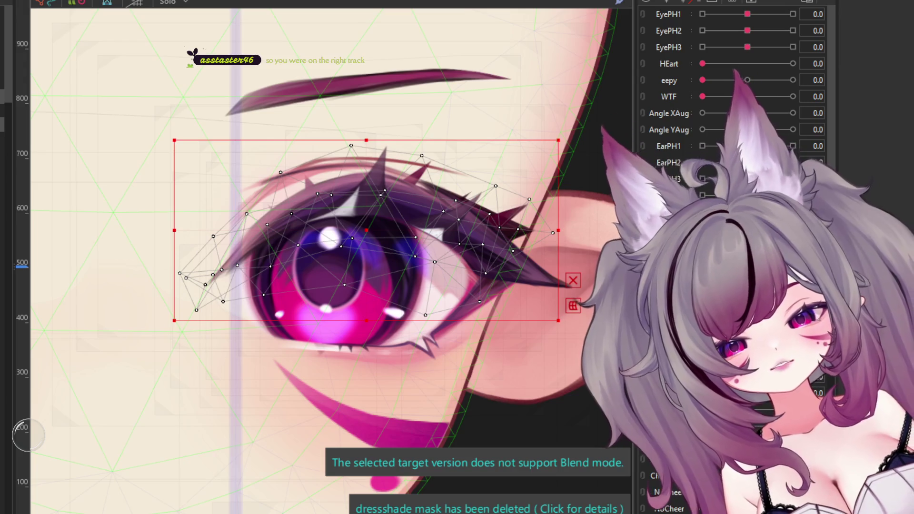
left_click(372, 181, "shift")
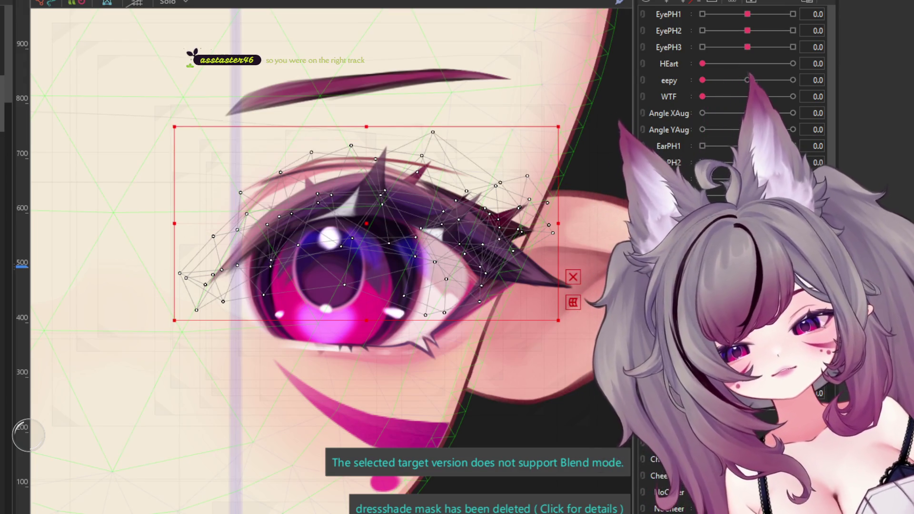
key("ctrl+z")
left_click(371, 91, "shift")
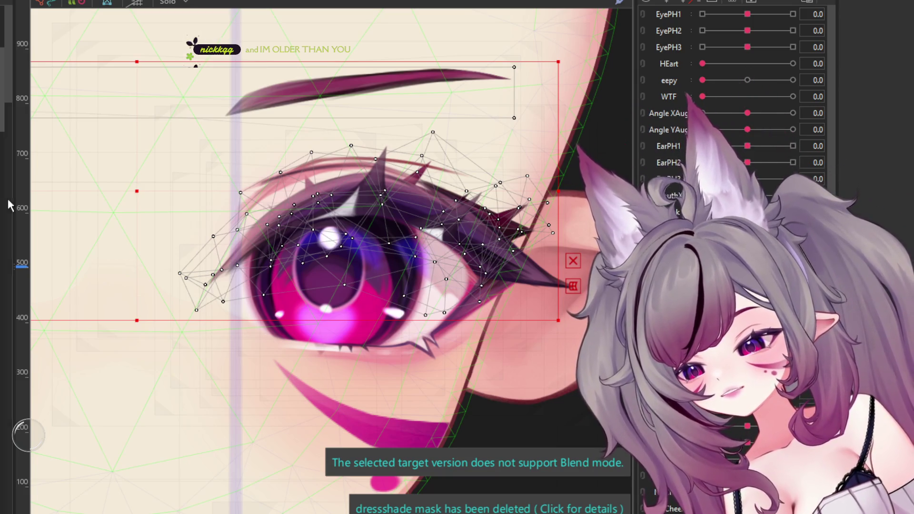
Step: Select the large face warp deformer and open the Random Pose preview with Ctrl+Shift+R
scroll(186, 306, "down", 2)
scroll(271, 274, "down", 2)
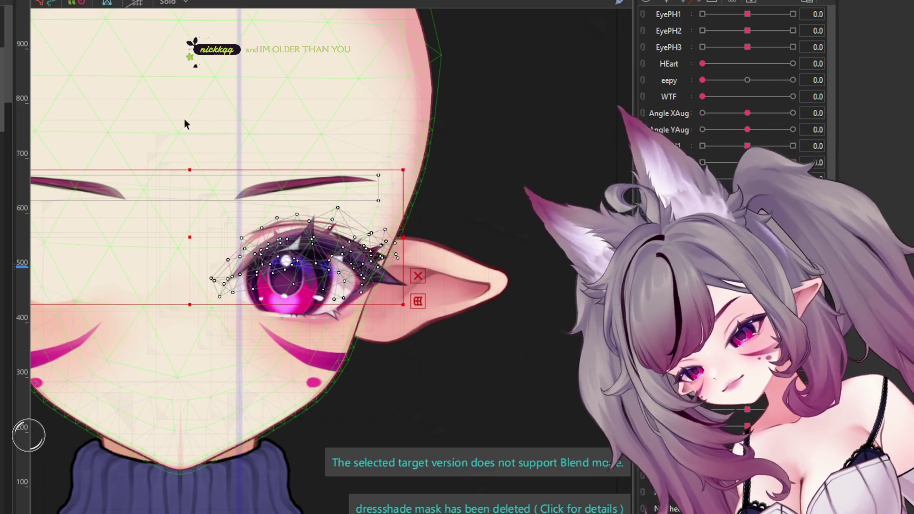
scroll(270, 295, "down", 2)
scroll(272, 276, "up", 4)
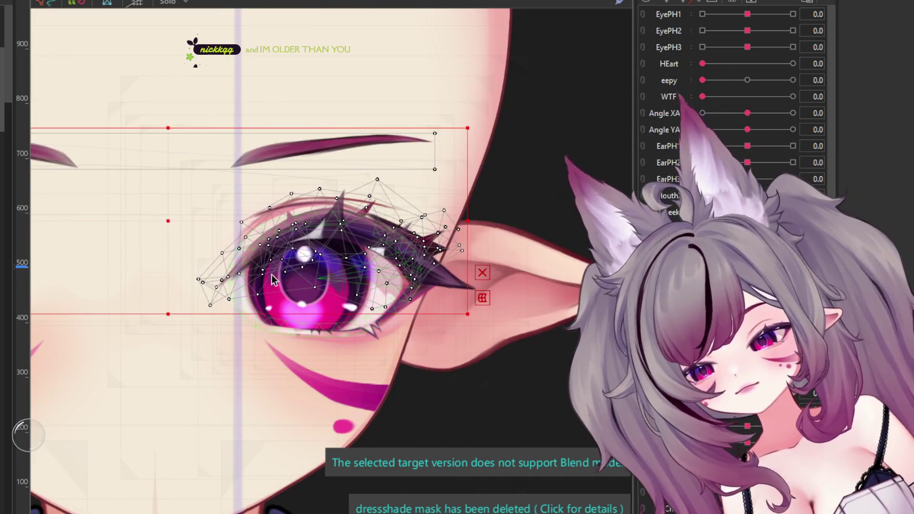
scroll(305, 304, "up", 1)
scroll(304, 304, "down", 1)
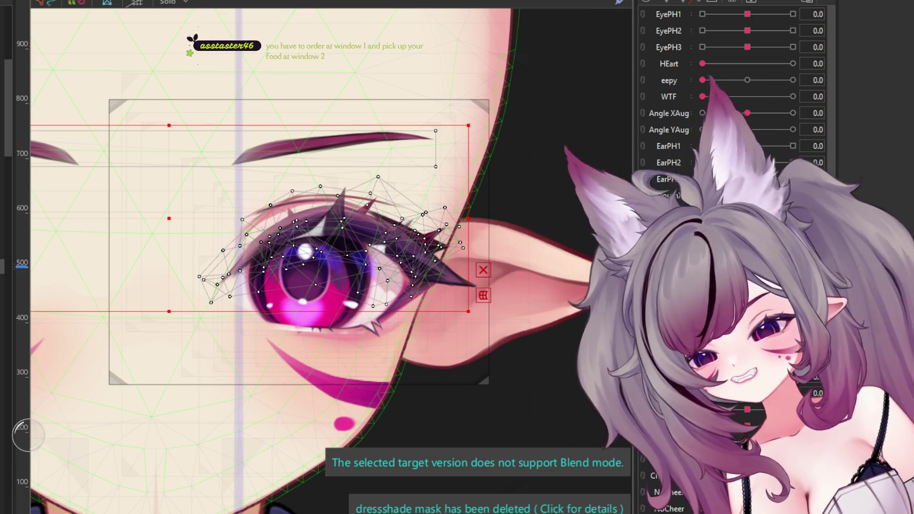
left_click(341, 275)
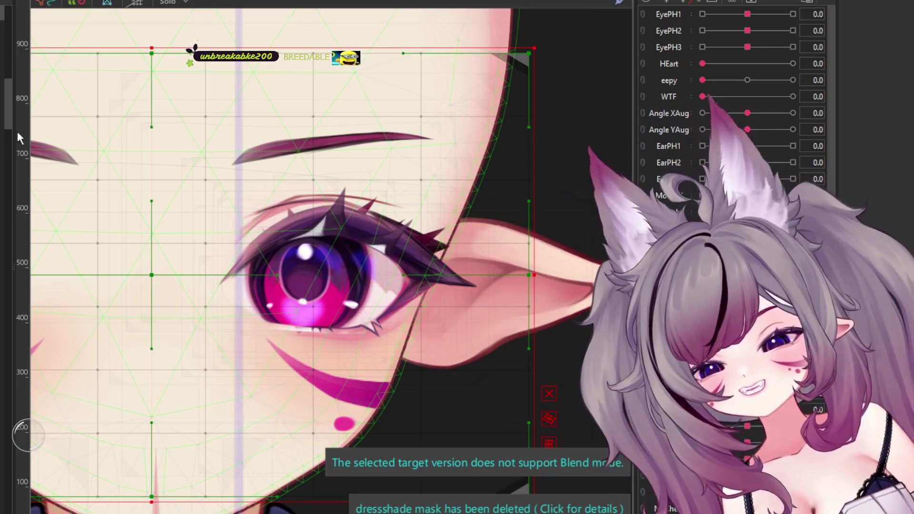
key("ctrl+shift+r")
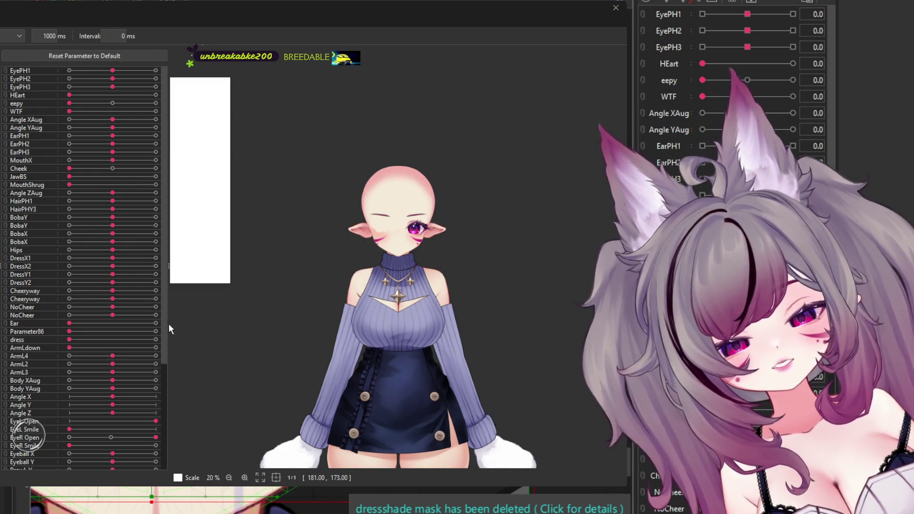
Step: Look over the bald model and its parameter sliders in the preview, then close it
scroll(468, 200, "up", 2)
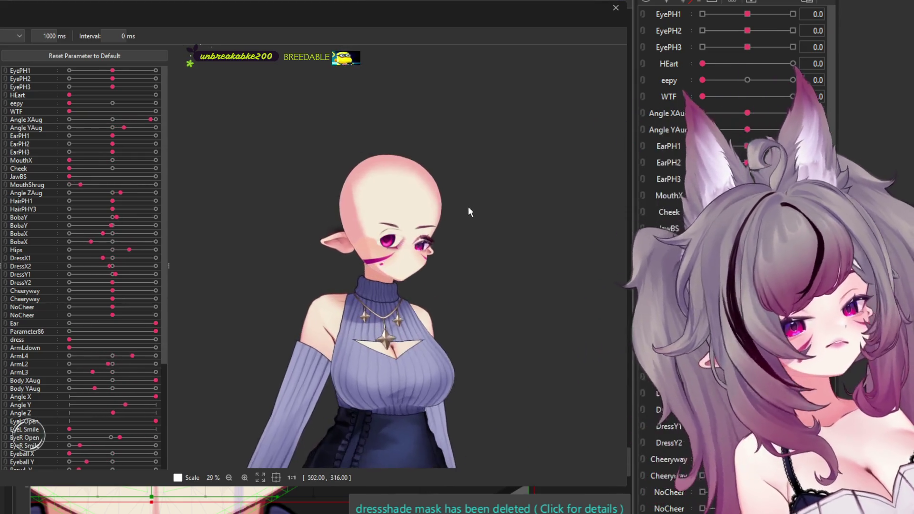
scroll(431, 232, "up", 3)
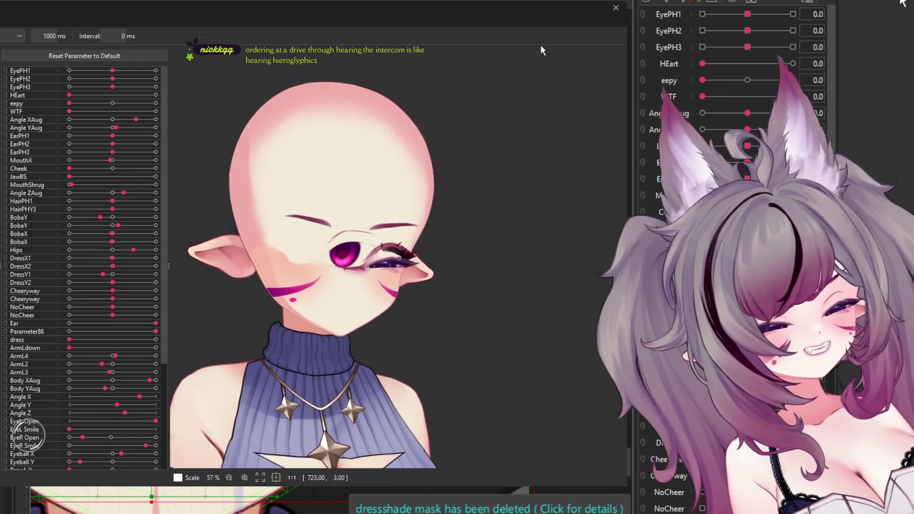
left_click(616, 10)
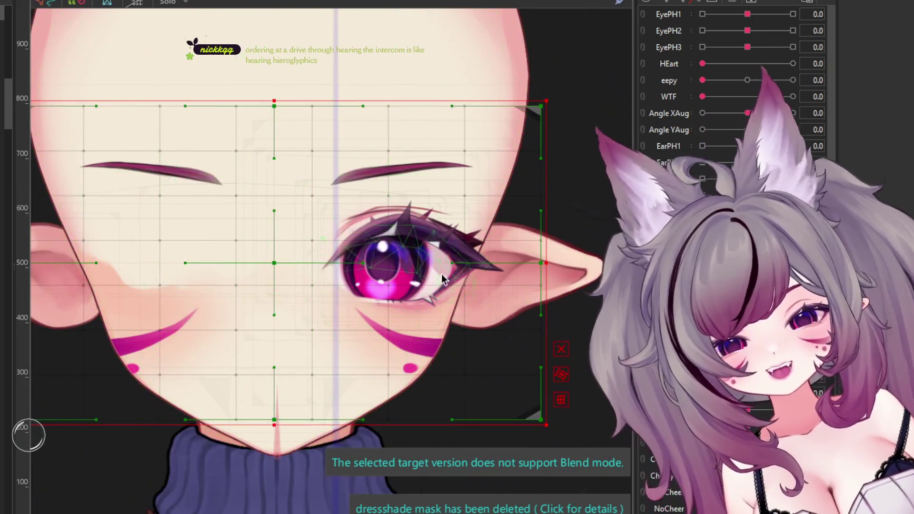
Step: Select the face art mesh, hide the deformer handles with Escape, then isolate a single eye mesh
scroll(401, 241, "up", 3)
scroll(424, 203, "down", 2)
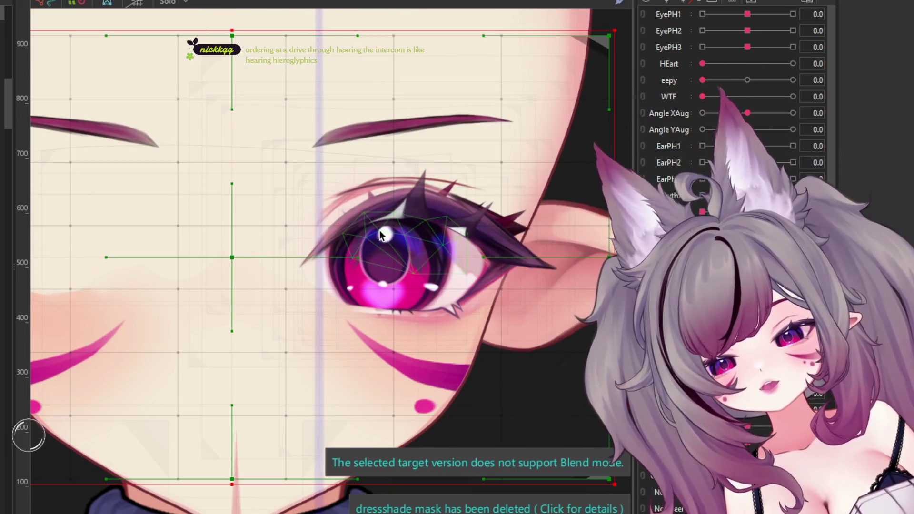
left_click(295, 235)
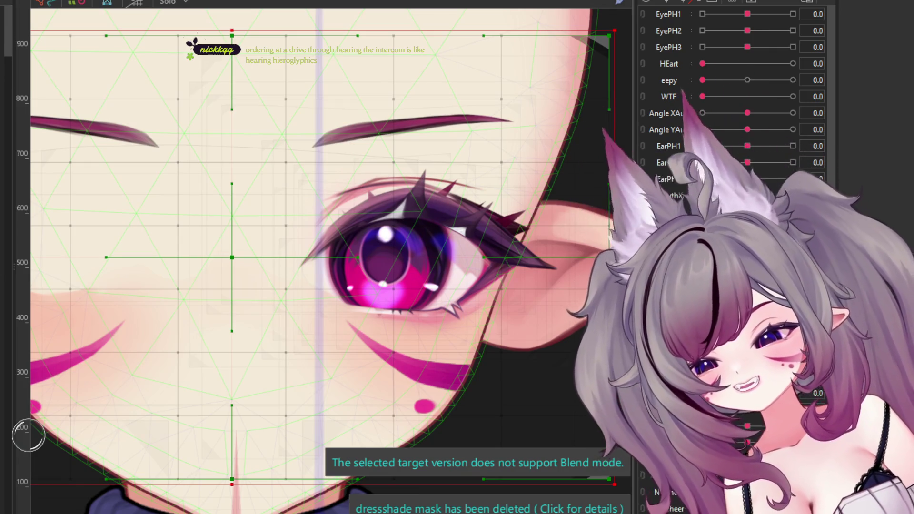
key("Escape")
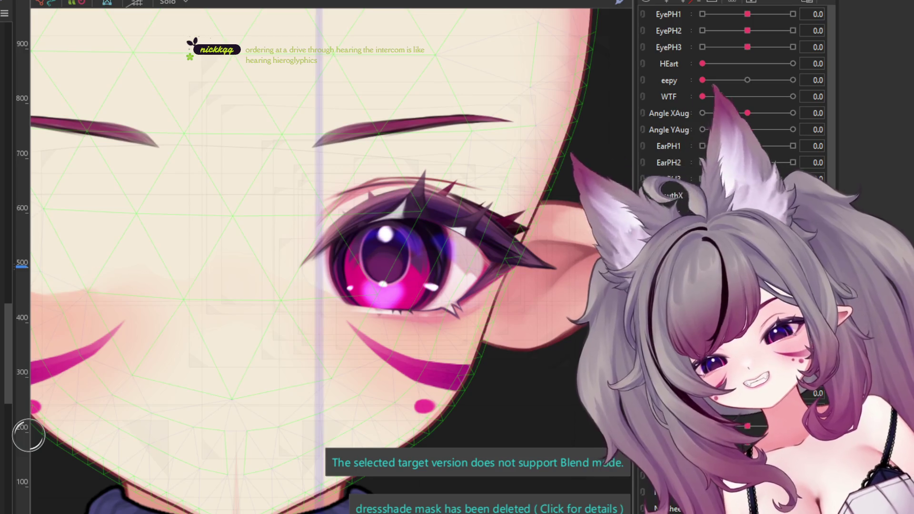
left_click(400, 245)
key("ctrl+a")
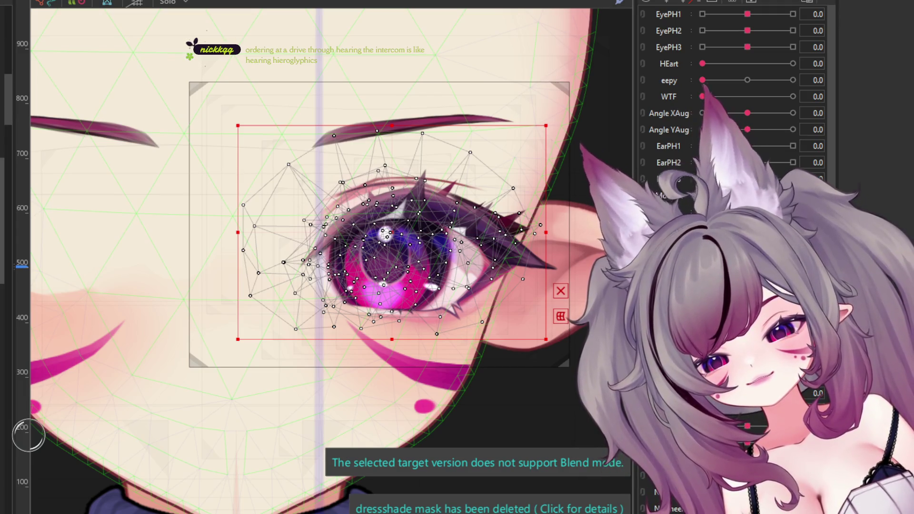
left_click(381, 242)
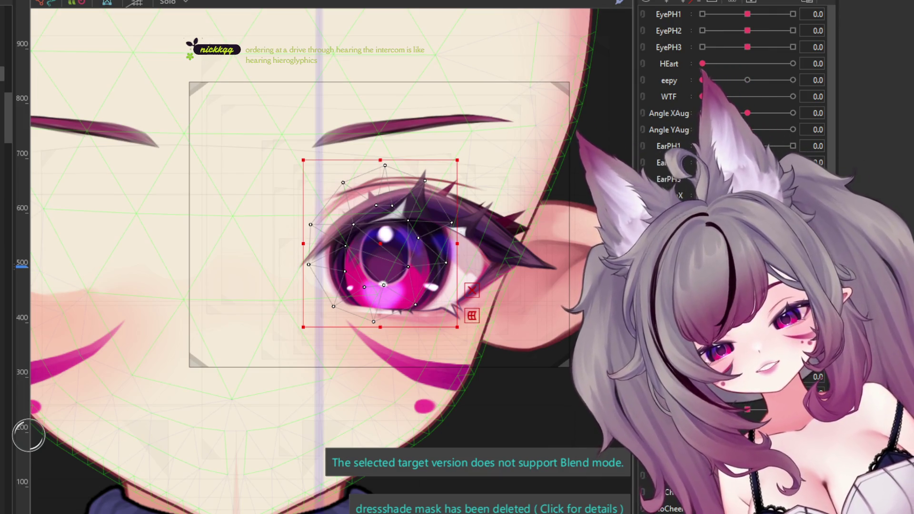
left_click(389, 253)
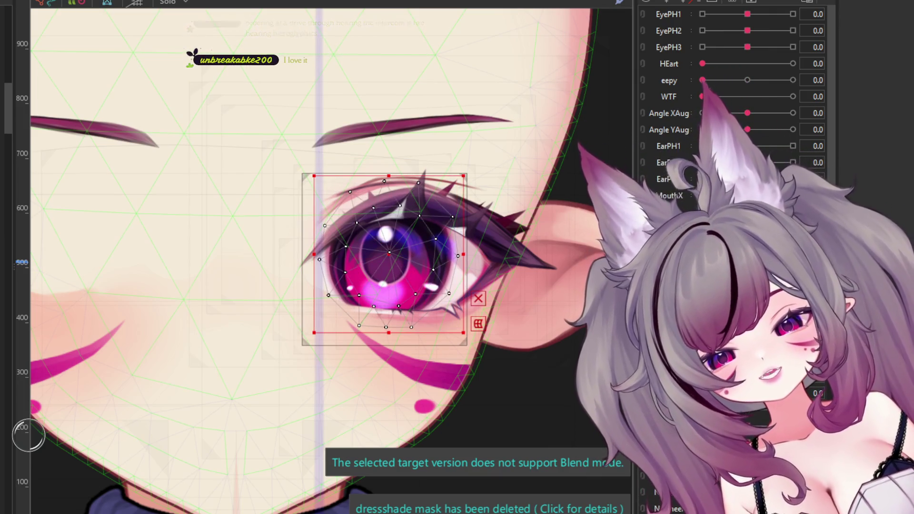
left_click(385, 234)
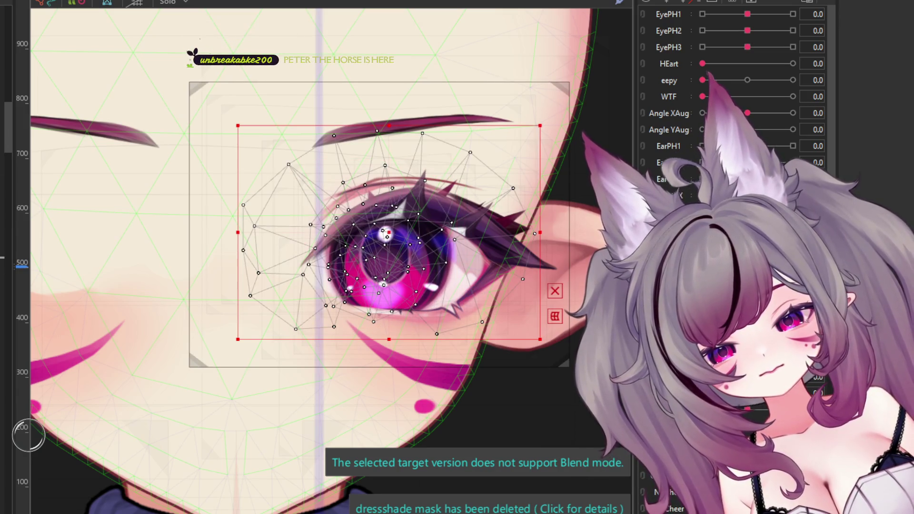
left_click(383, 234)
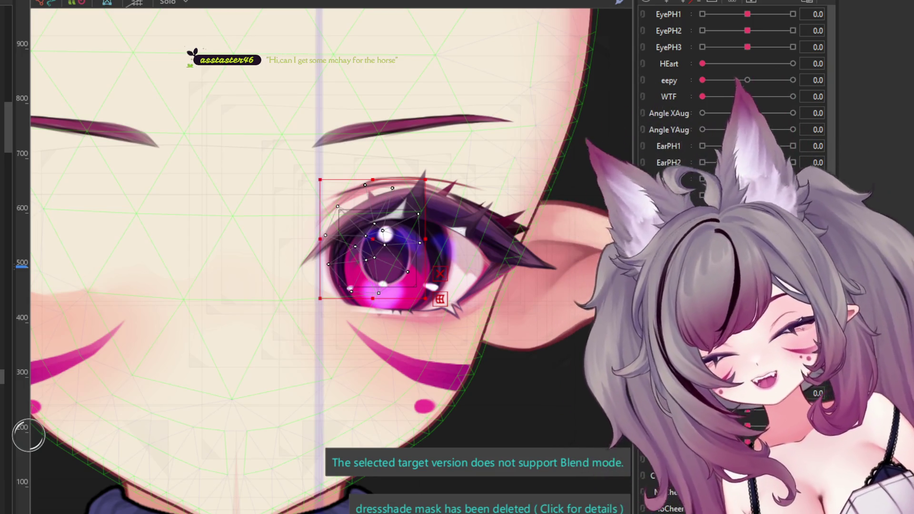
left_click(85, 9)
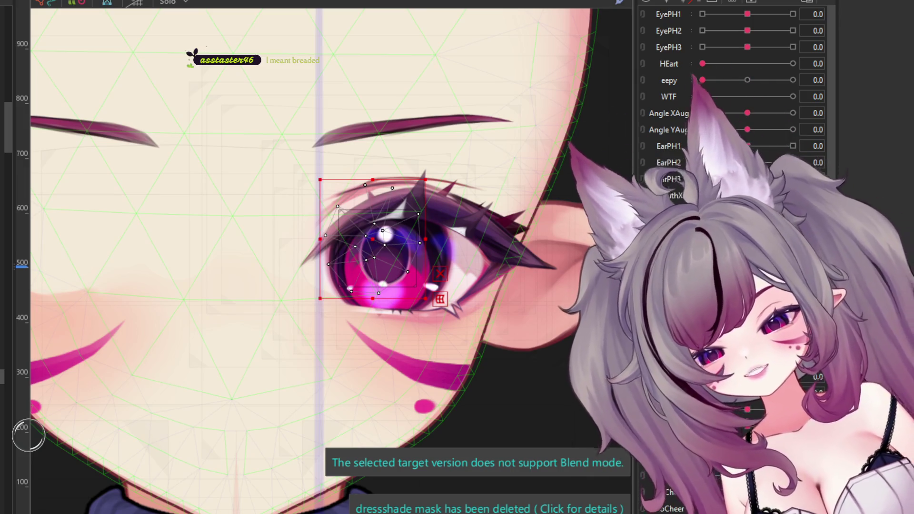
scroll(270, 193, "down", 2)
scroll(380, 217, "down", 2)
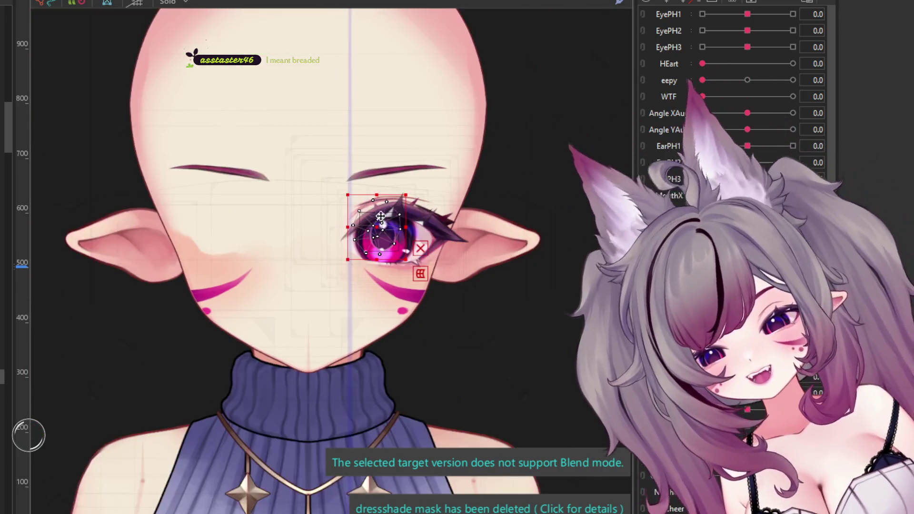
scroll(380, 217, "up", 1)
scroll(381, 216, "up", 2)
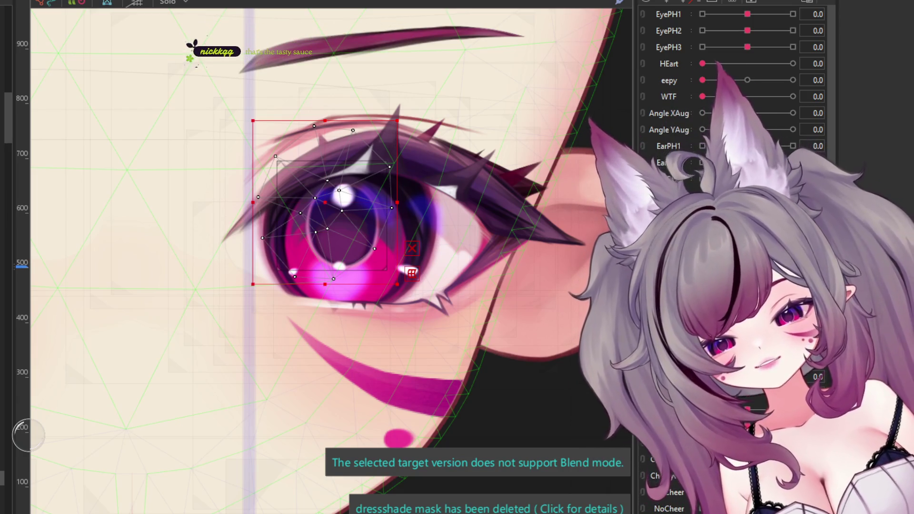
left_click(363, 216)
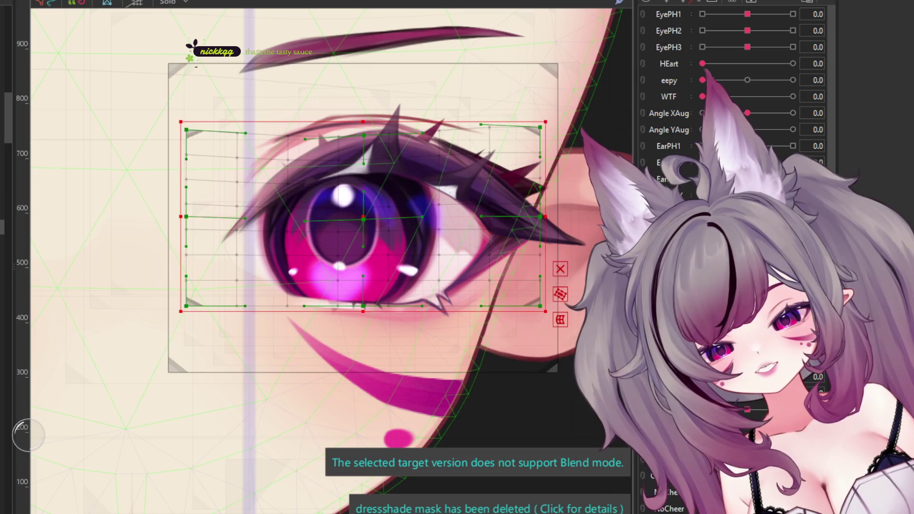
left_click(293, 271)
left_click(293, 271)
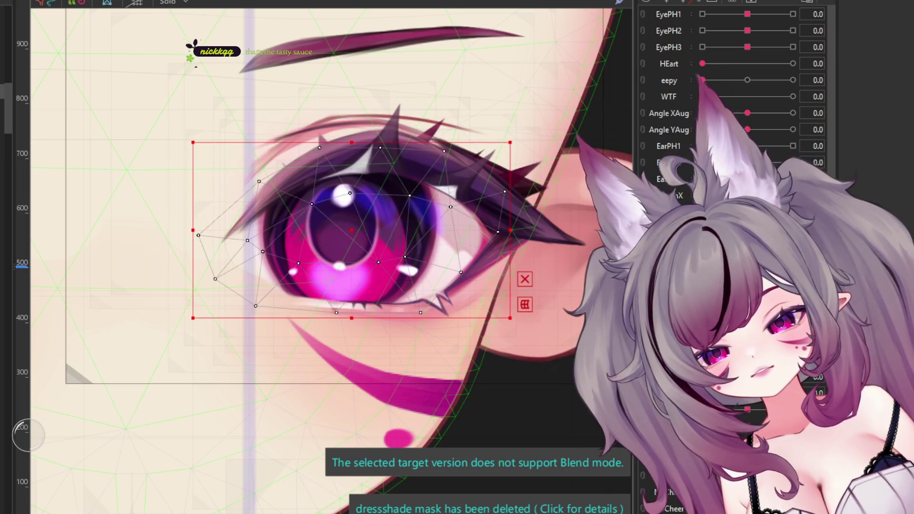
left_click(293, 271)
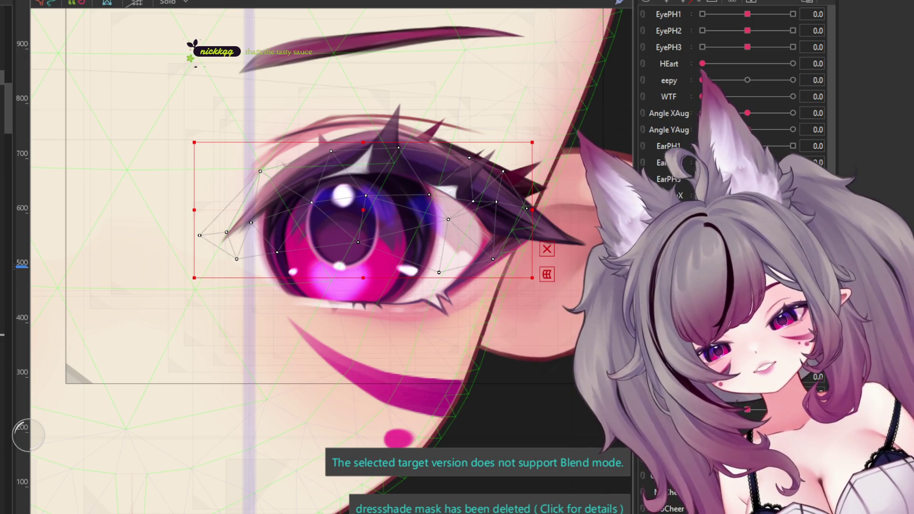
left_click(294, 271)
left_click(293, 271)
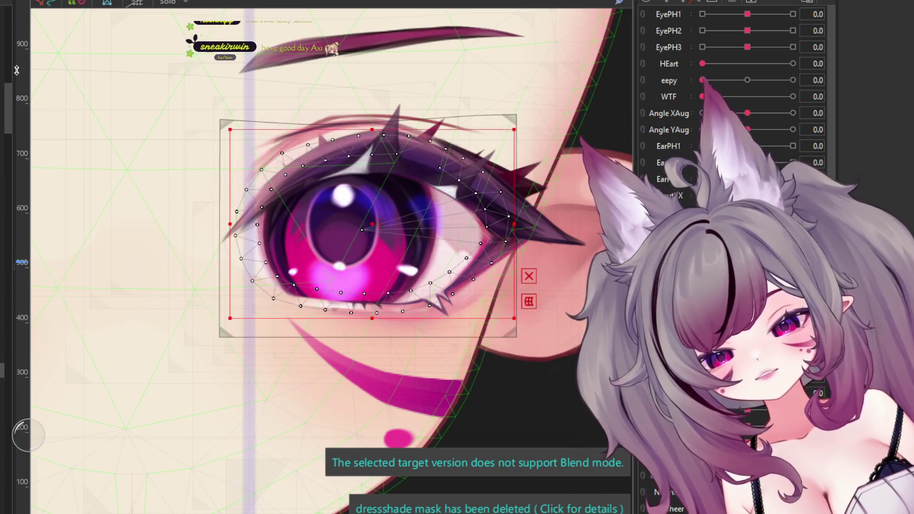
left_click(294, 271)
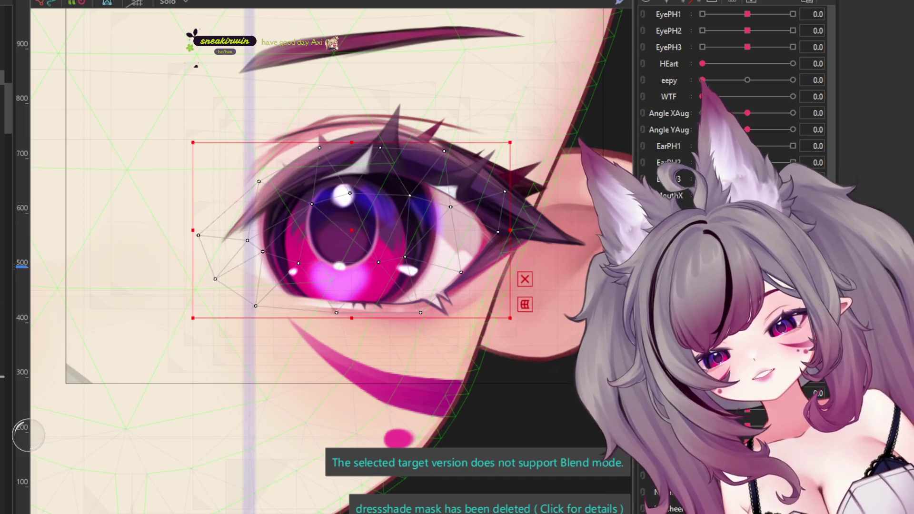
left_click(293, 271)
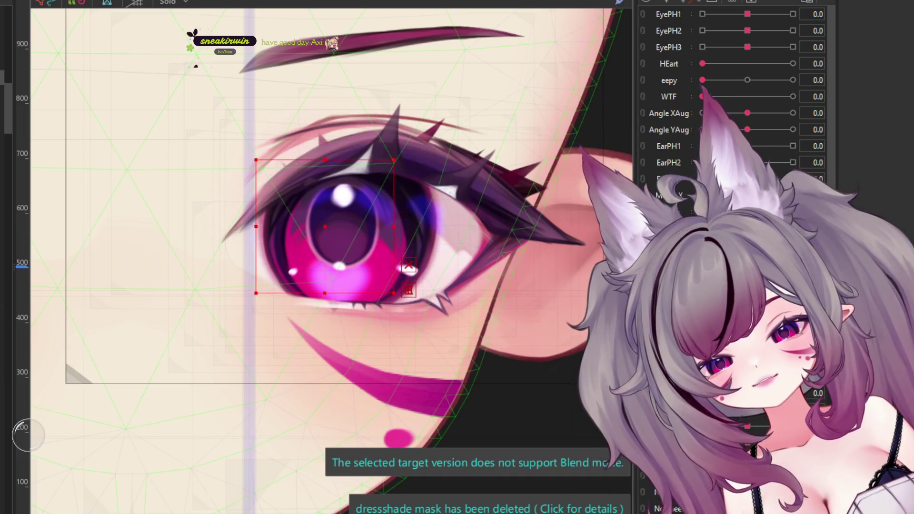
left_click(293, 271)
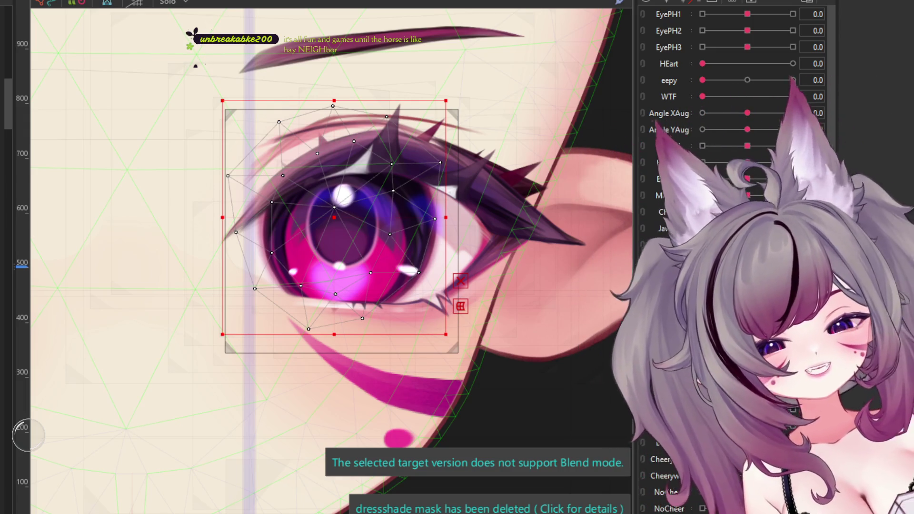
left_click(490, 217)
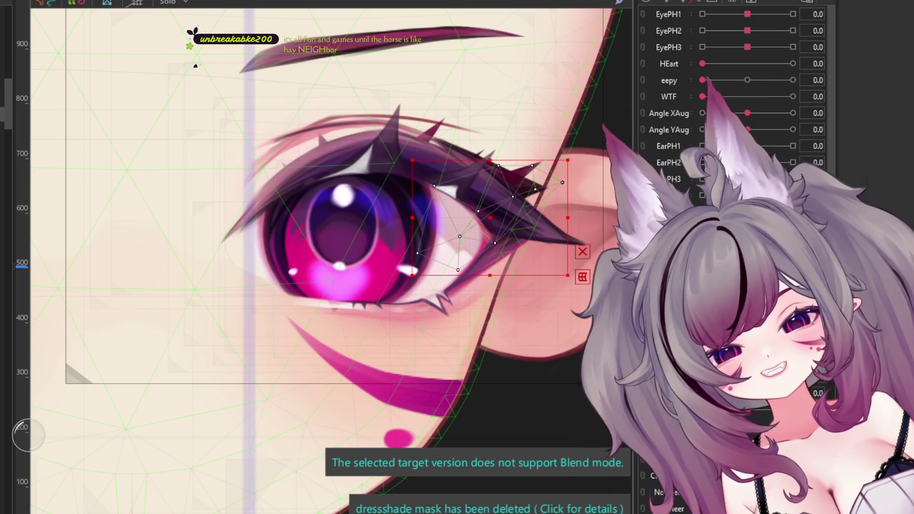
left_click(380, 185)
left_click(406, 157)
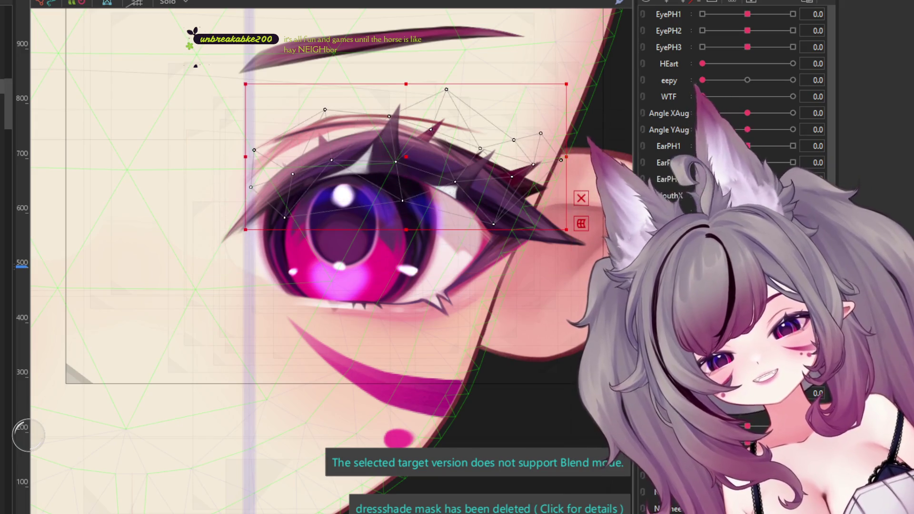
left_click(381, 48)
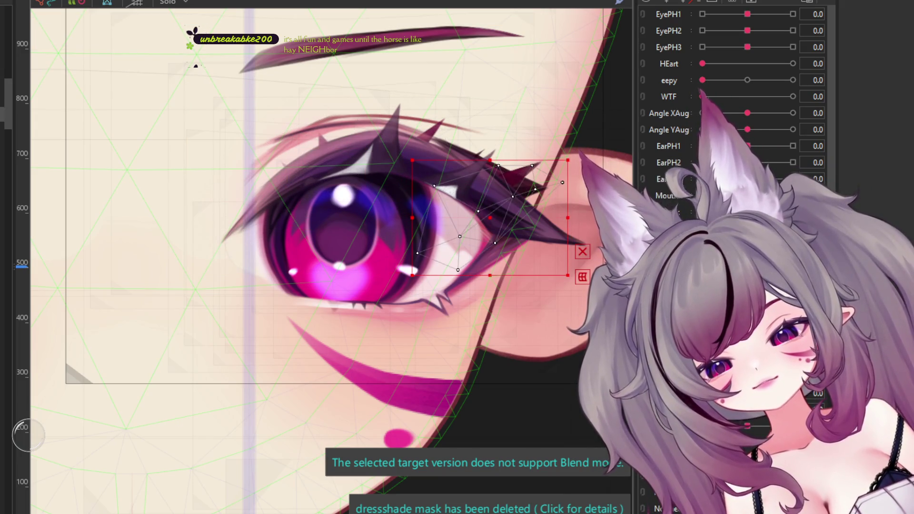
left_click(406, 156)
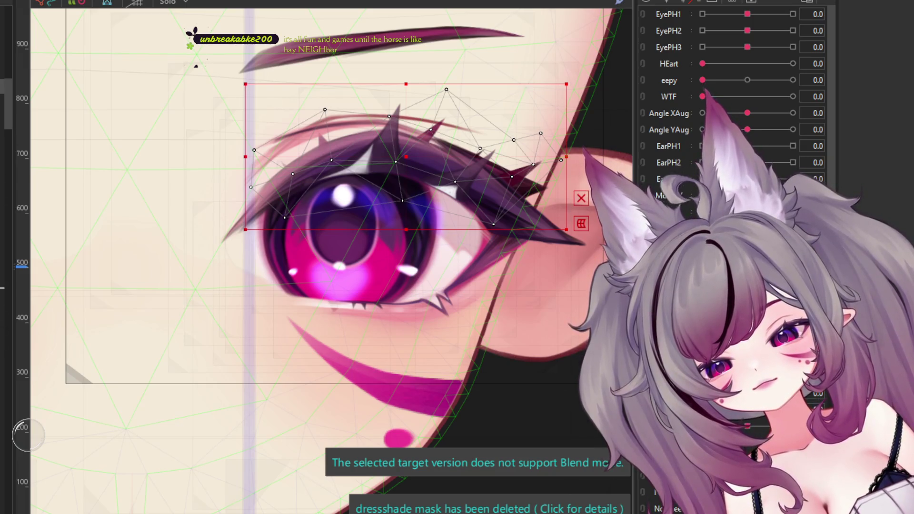
left_click(326, 187)
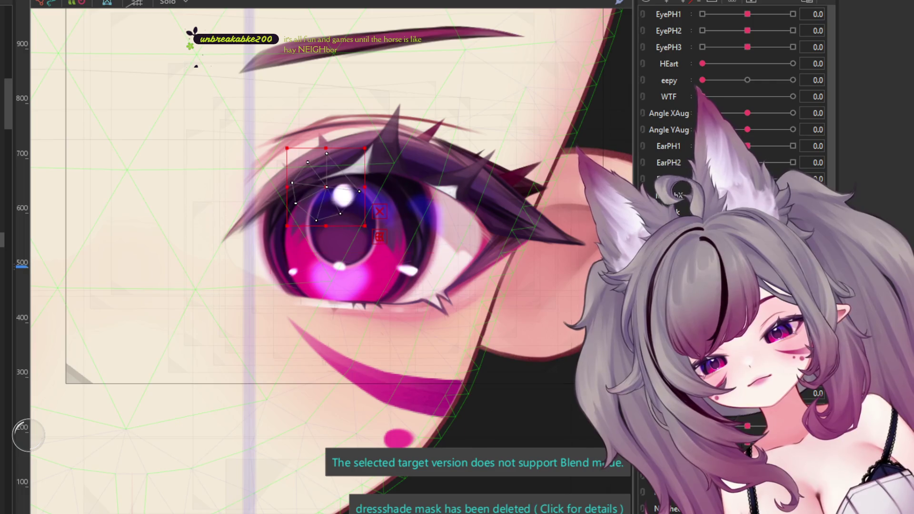
left_click(371, 305)
left_click(380, 186)
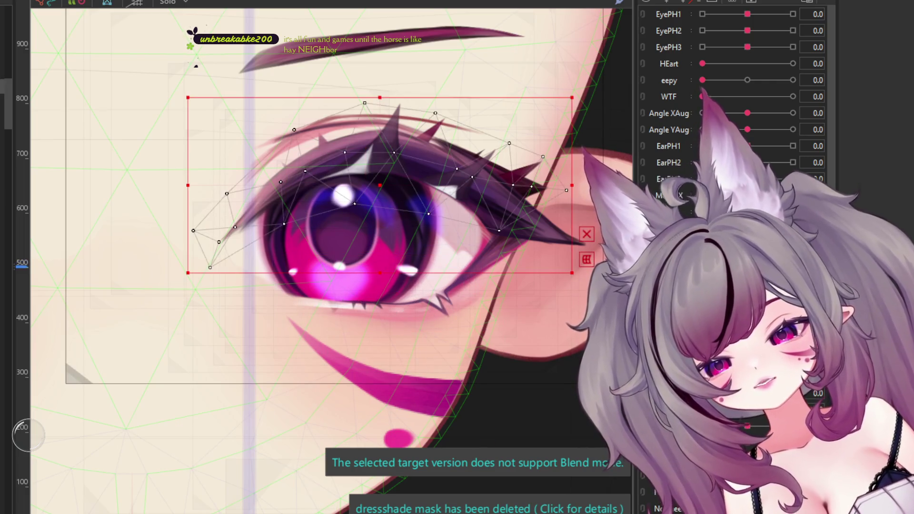
left_click(362, 52)
left_click(380, 186)
left_click(561, 223)
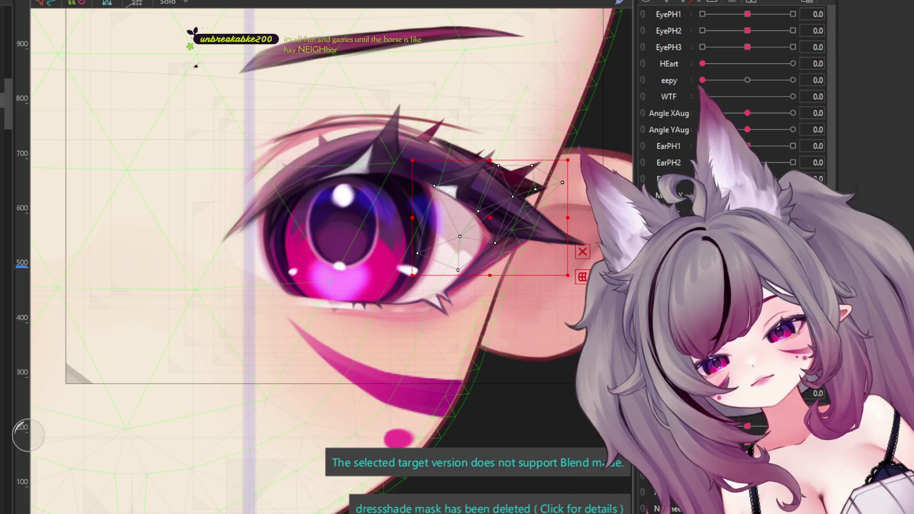
left_click(380, 185)
left_click(326, 188)
left_click(362, 50)
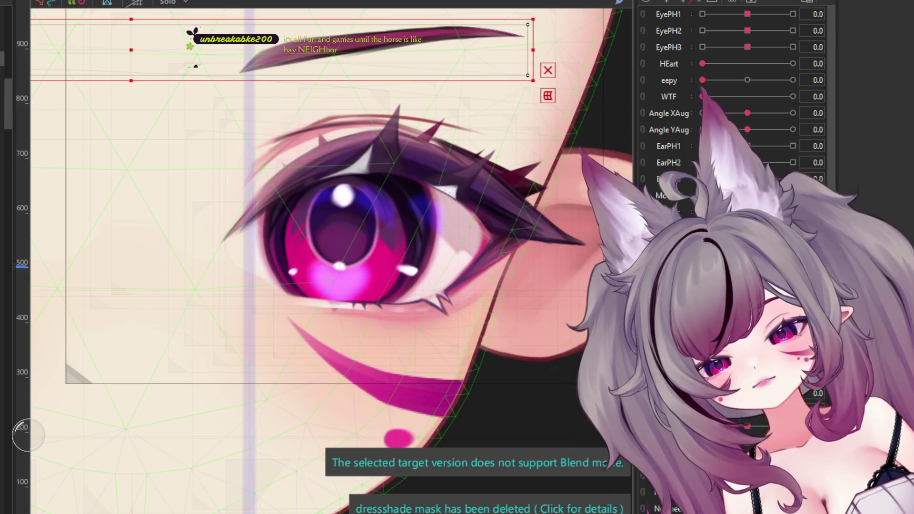
Step: Click through the overlapping eyebrow and eye meshes to locate the upper eye mesh
left_click(326, 187)
left_click(562, 223)
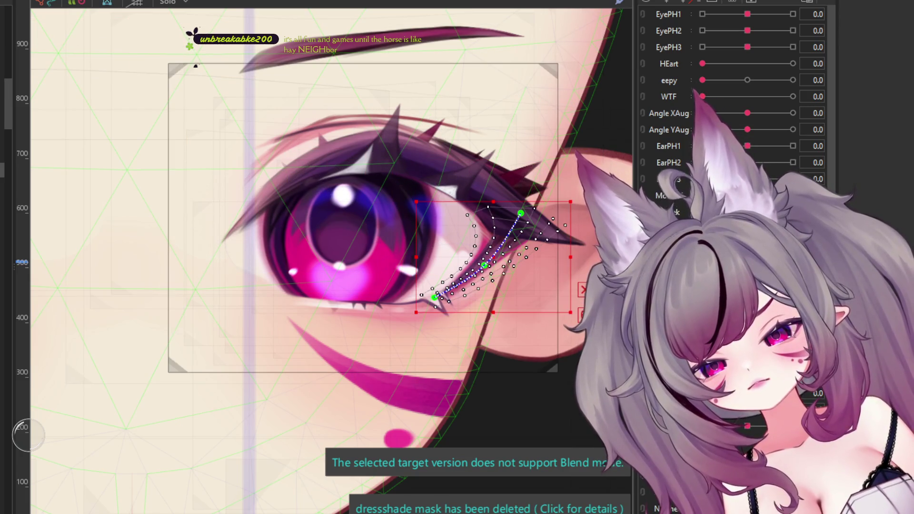
left_click(380, 185)
left_click(362, 50)
left_click(380, 186)
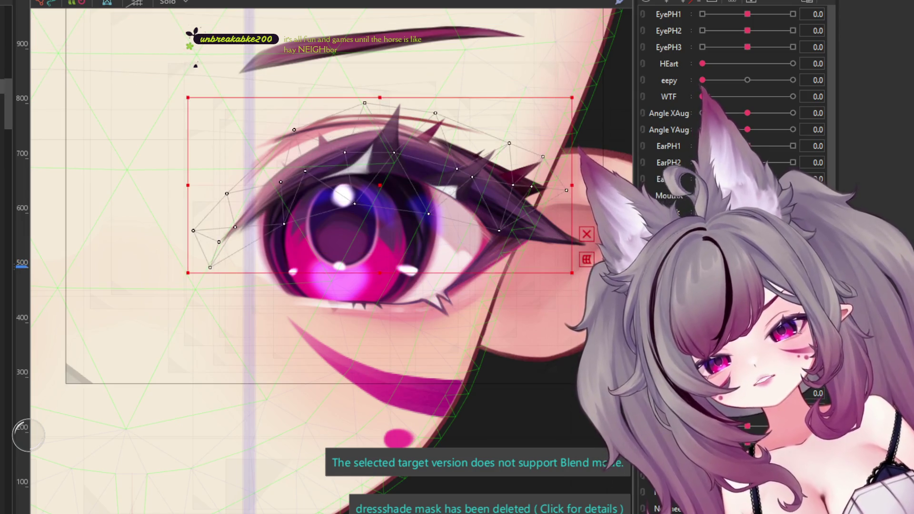
left_click(476, 224, "shift")
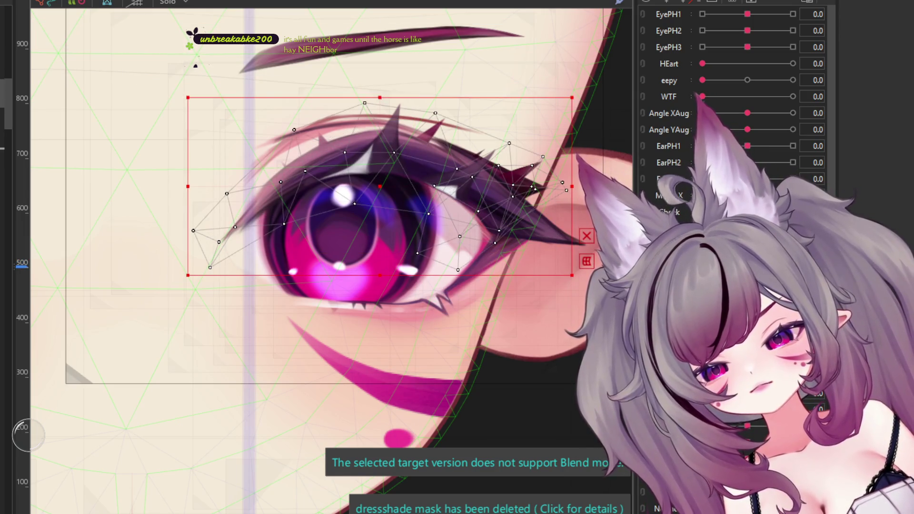
left_click(524, 224)
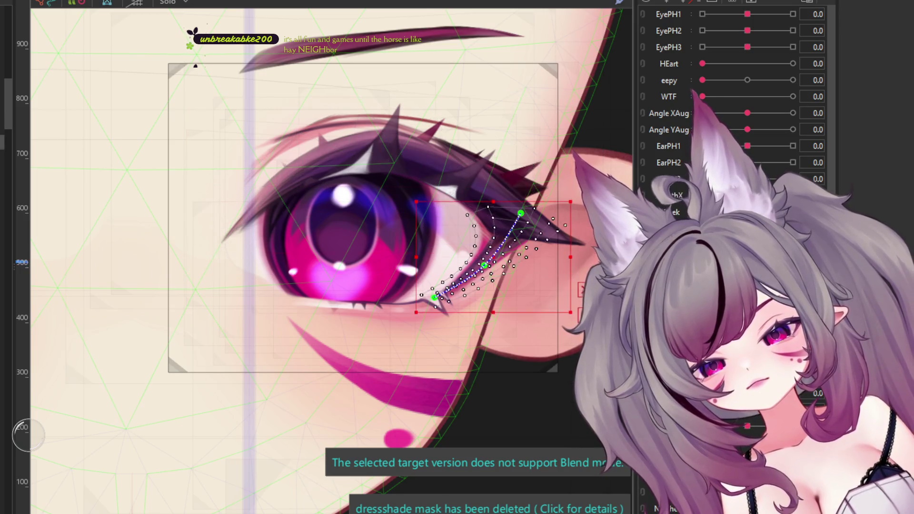
left_click(380, 186)
left_click(343, 195)
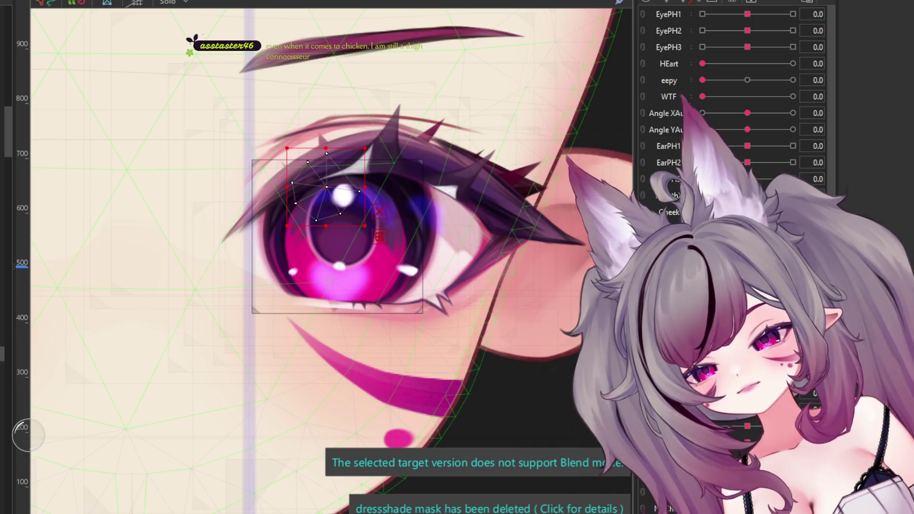
Step: Select the upper-eyelash mesh, clear the selection, then select every eye mesh with Ctrl+A
left_click(104, 55)
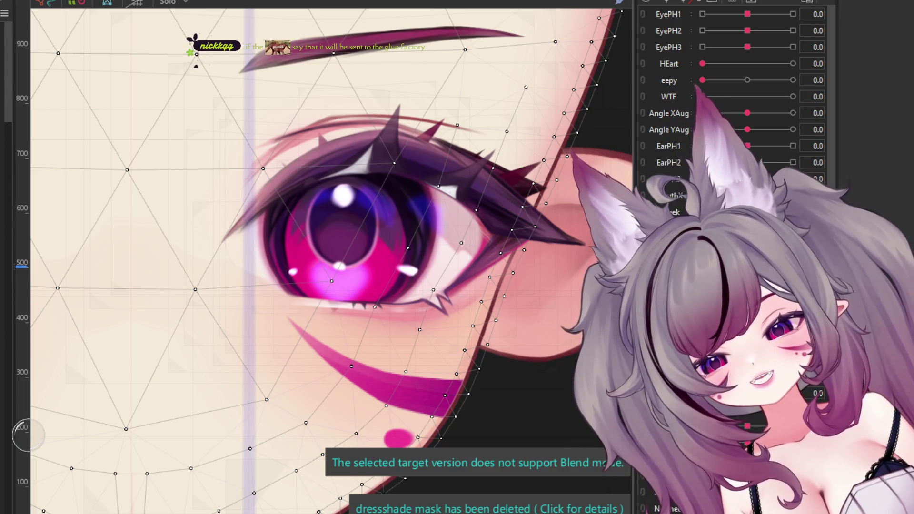
left_click(376, 162)
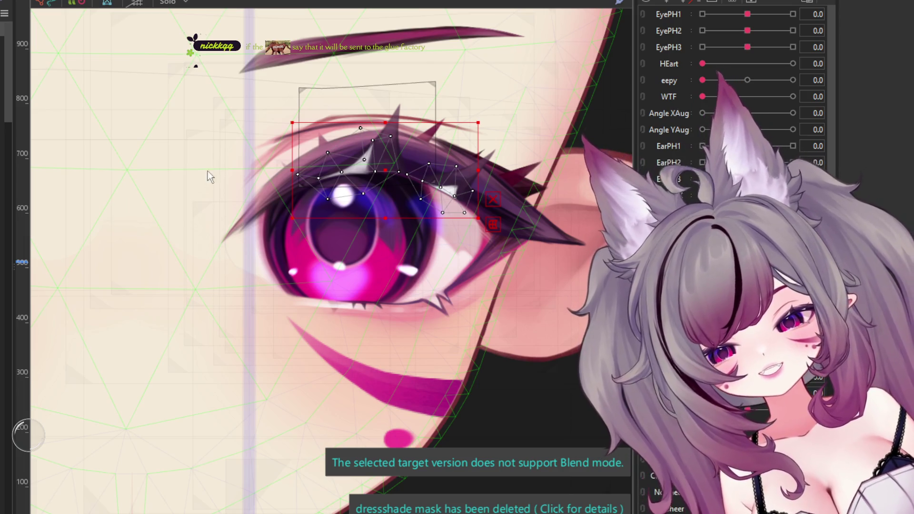
left_click(365, 322)
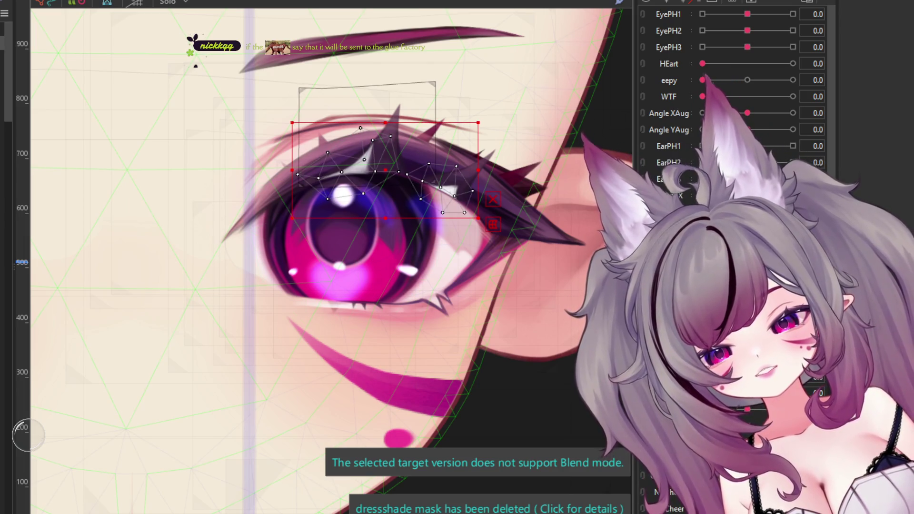
key("ctrl+a")
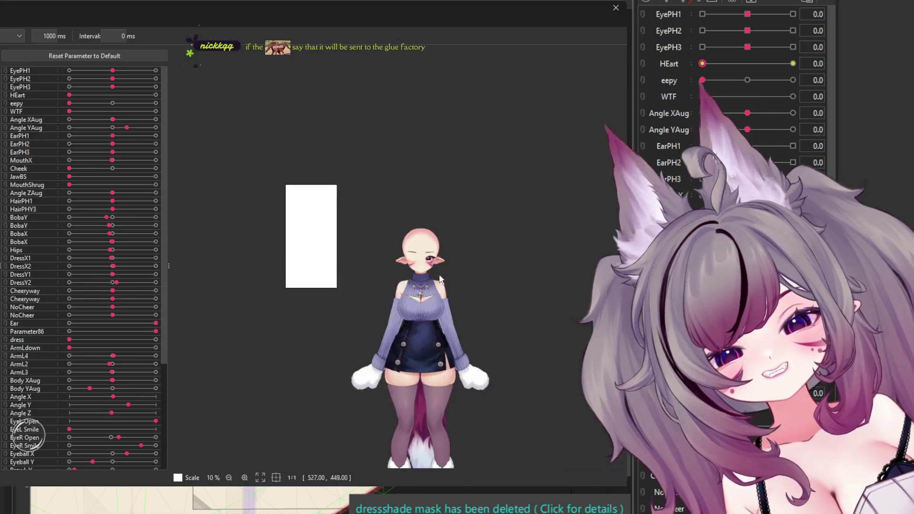
scroll(371, 184, "up", 3)
scroll(374, 171, "up", 3)
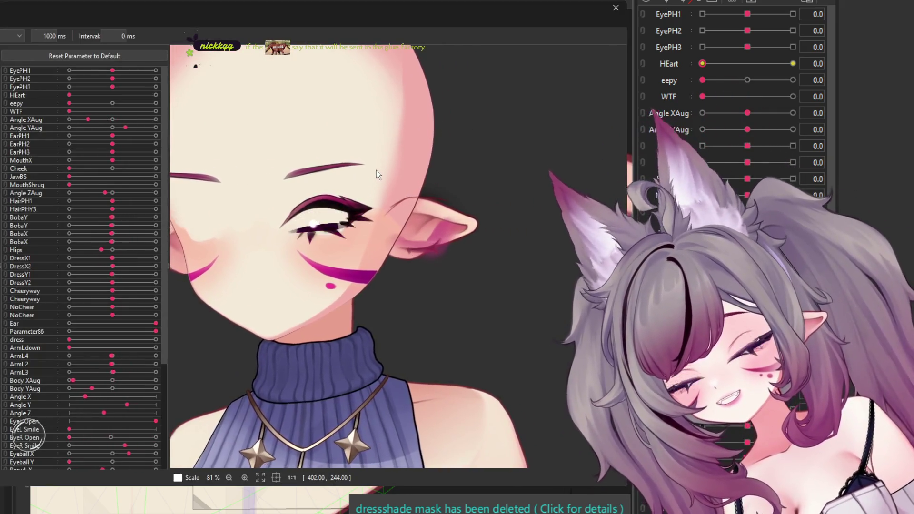
scroll(476, 215, "up", 3)
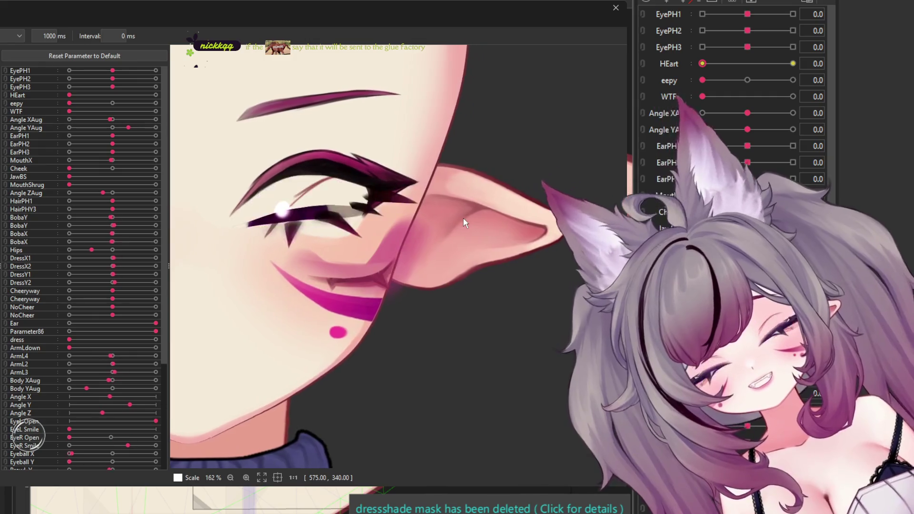
scroll(463, 219, "down", 3)
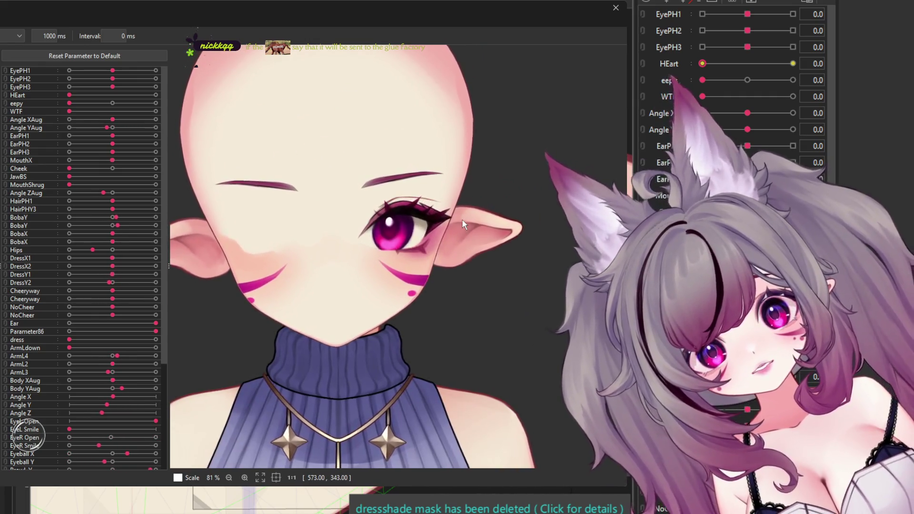
scroll(458, 223, "up", 1)
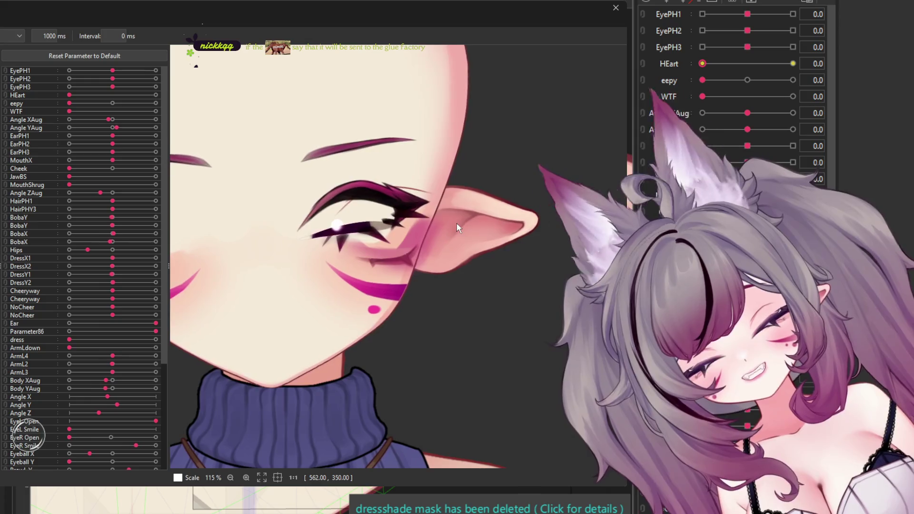
scroll(456, 224, "up", 2)
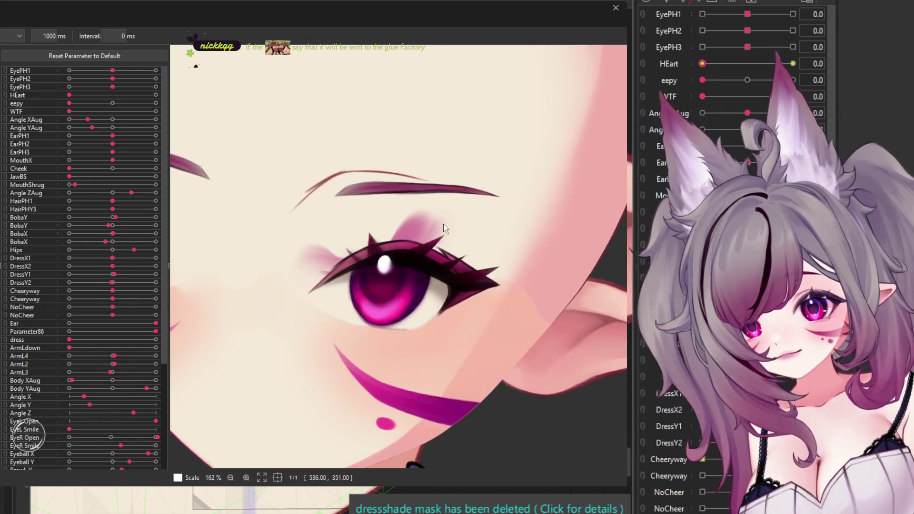
scroll(443, 226, "down", 2)
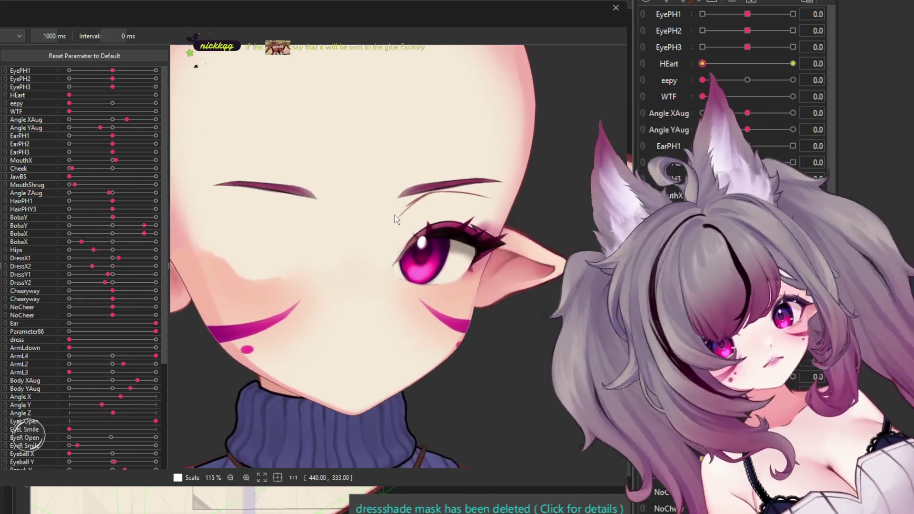
scroll(396, 227, "down", 3)
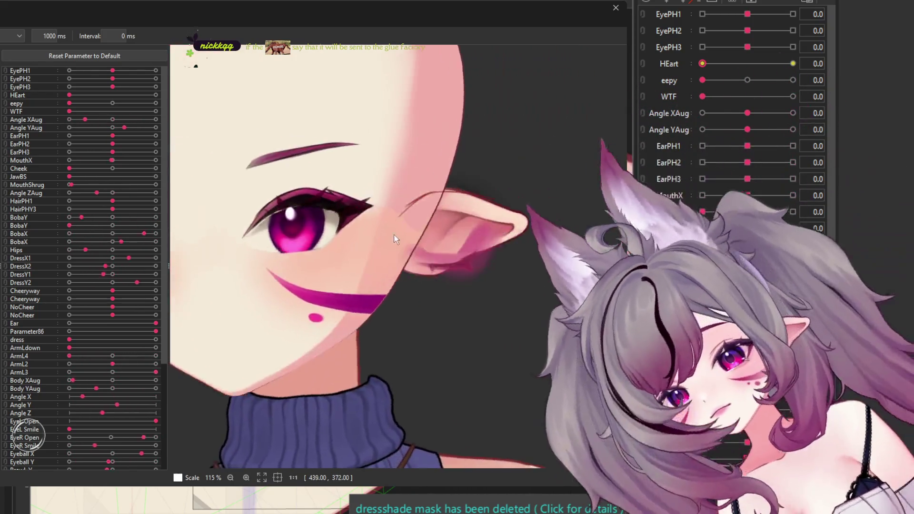
scroll(373, 239, "down", 3)
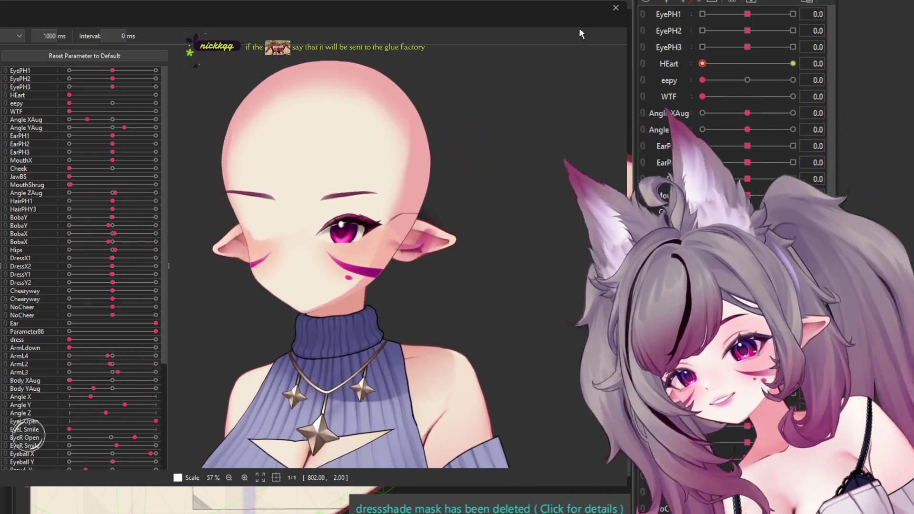
Step: Close the Random Pose preview and zoom back onto the eye
left_click(616, 7)
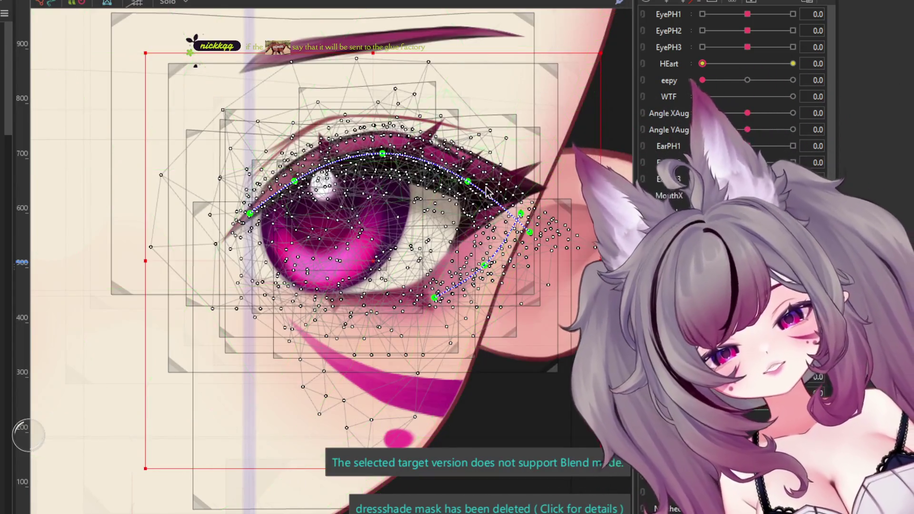
scroll(487, 192, "down", 2)
scroll(418, 257, "up", 2)
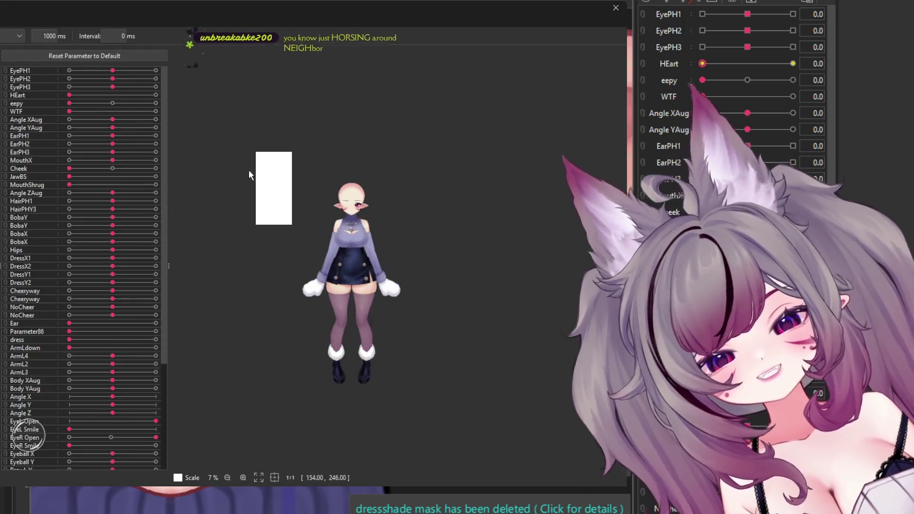
scroll(332, 249, "up", 2)
scroll(414, 257, "up", 2)
scroll(417, 352, "up", 1)
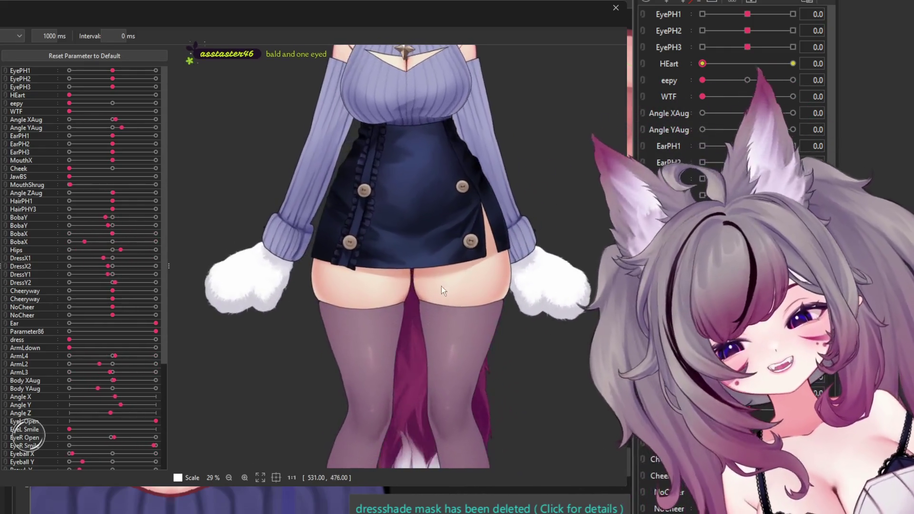
scroll(413, 295, "down", 3)
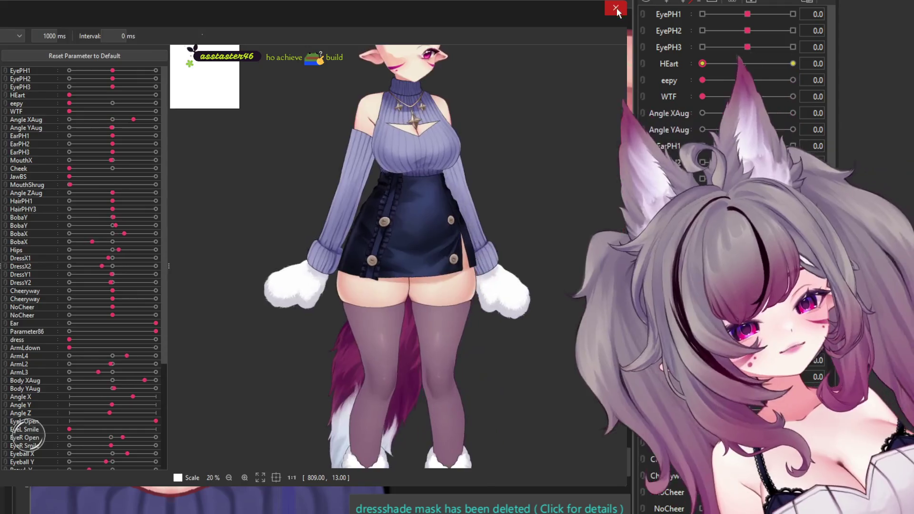
key("Escape")
scroll(449, 308, "down", 1)
scroll(449, 309, "down", 1)
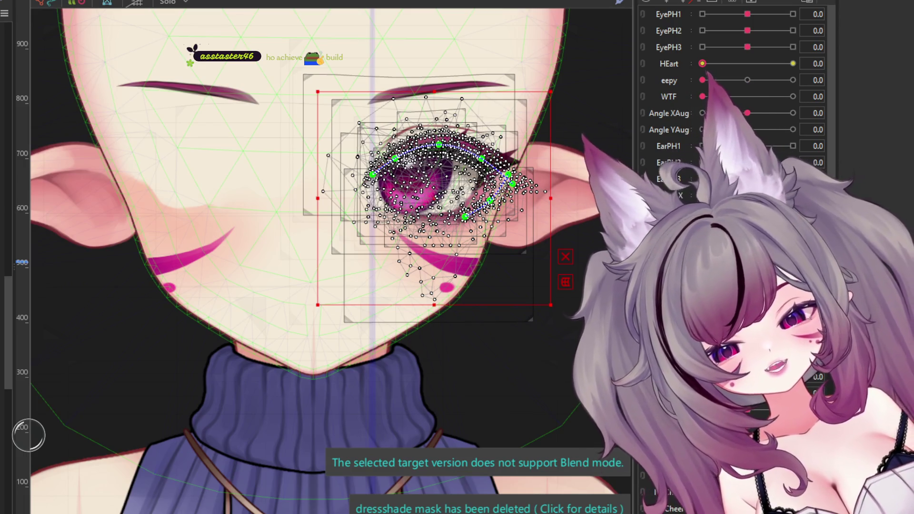
Step: Click through the stacked eye meshes and narrow the selection to the upper eyelash mesh
left_click(410, 191)
left_click(429, 217)
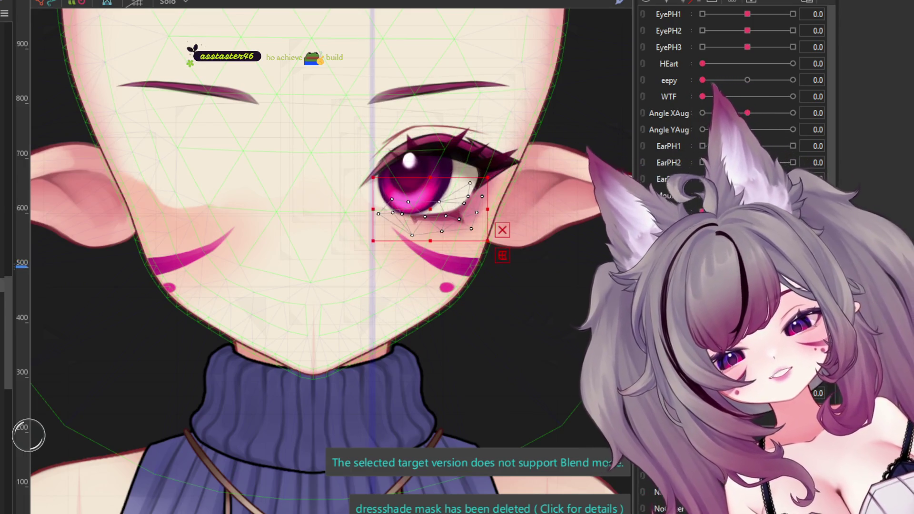
left_click(429, 140)
left_click(428, 200)
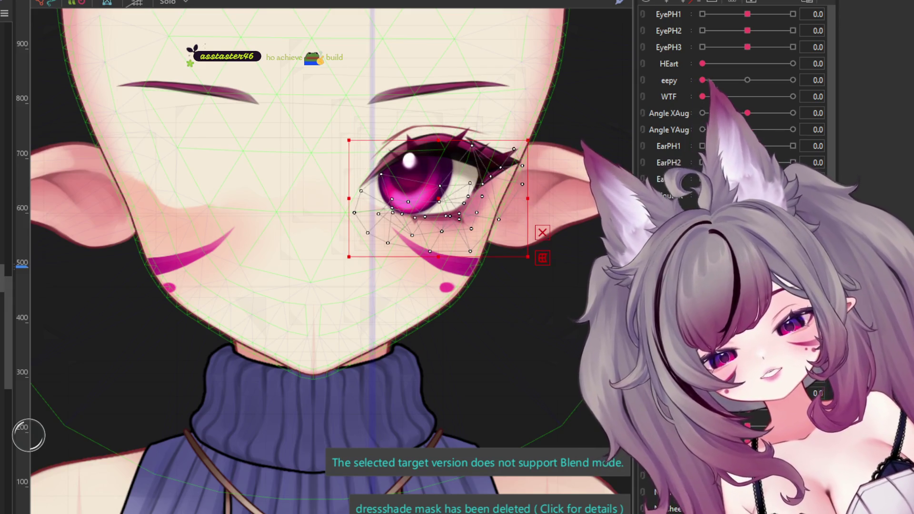
left_click(429, 123, "shift")
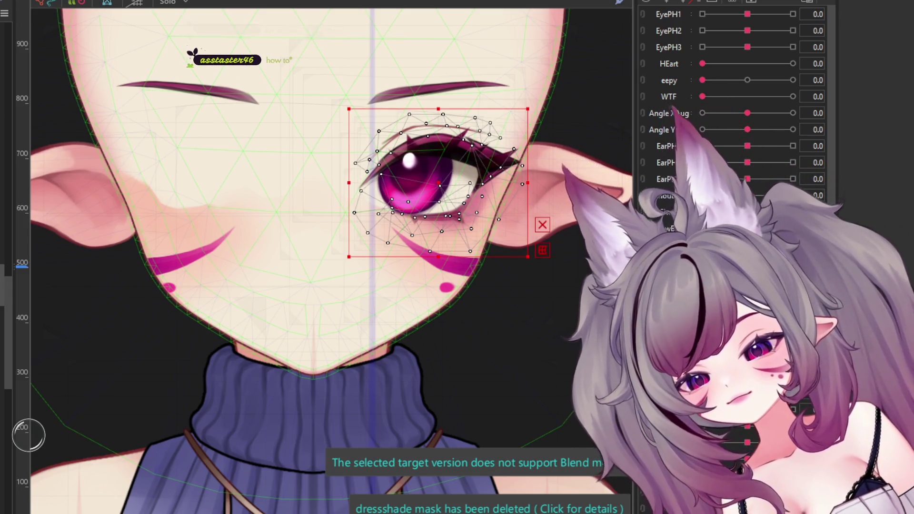
left_click(520, 143, "shift")
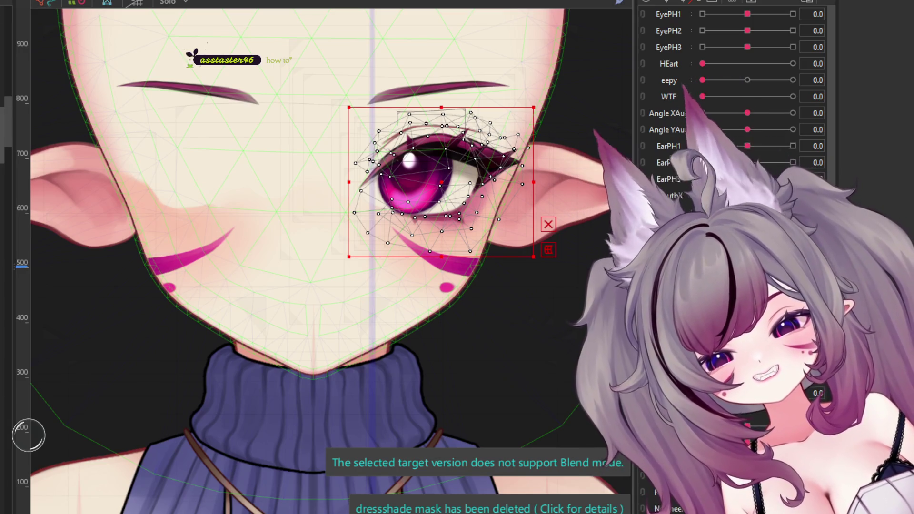
left_click(447, 147)
scroll(224, 113, "up", 3)
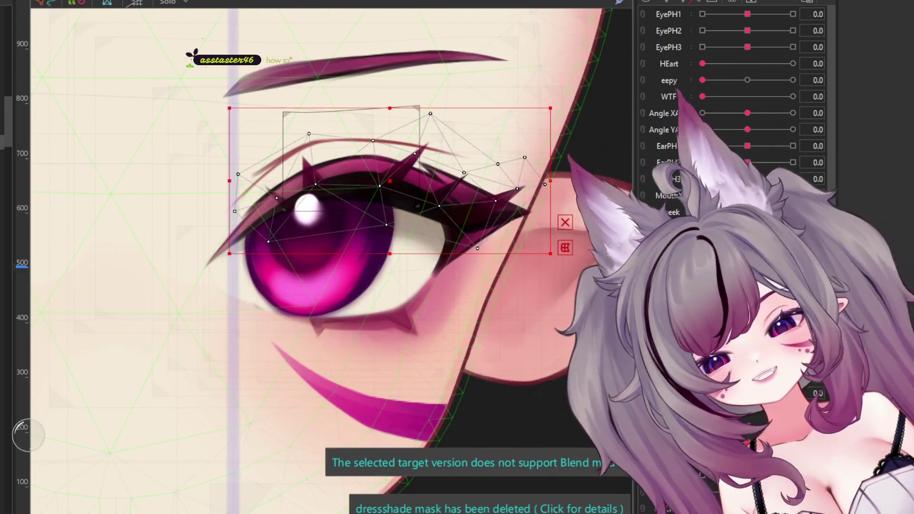
Step: Toggle between the wide and smaller upper-eyelash meshes to pick the right one
left_click(333, 324)
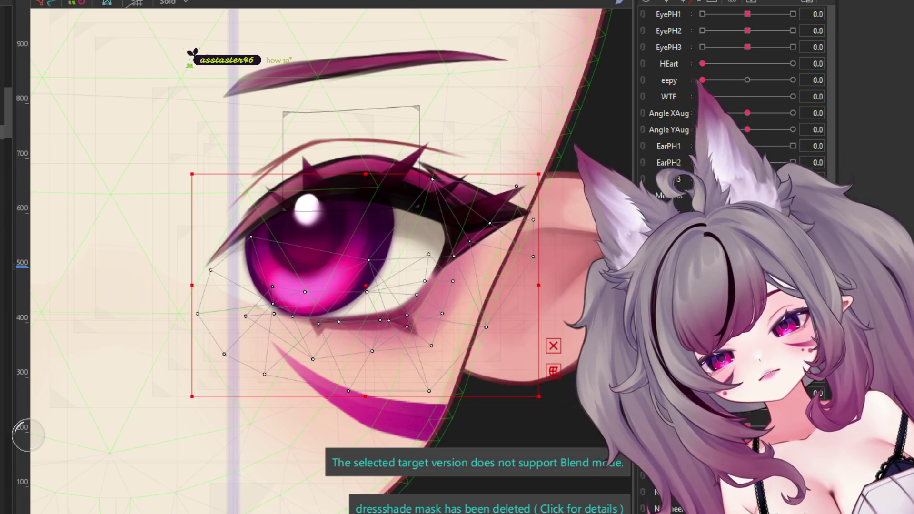
left_click(343, 186)
left_click(381, 200)
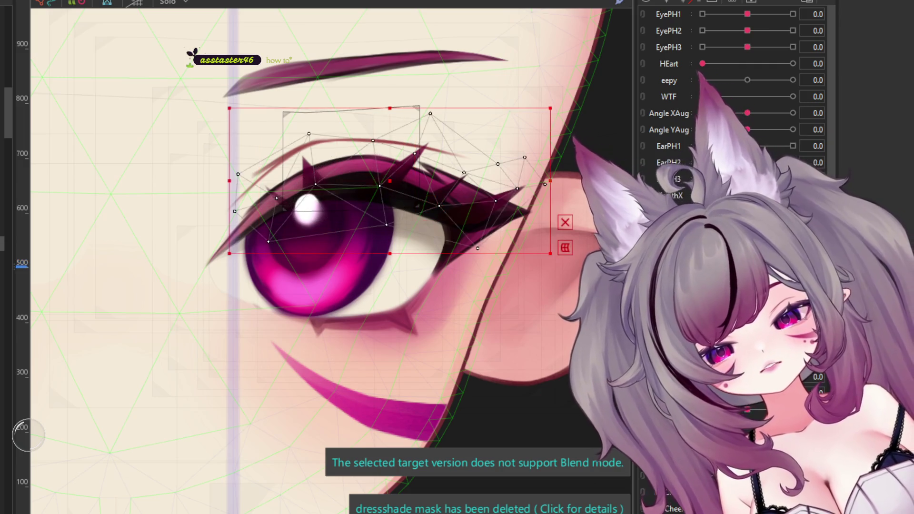
left_click(343, 172)
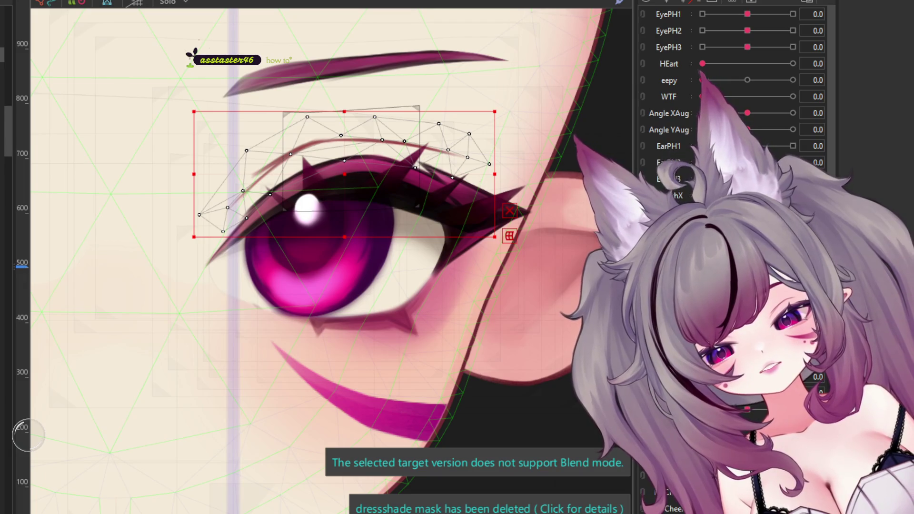
left_click(328, 172)
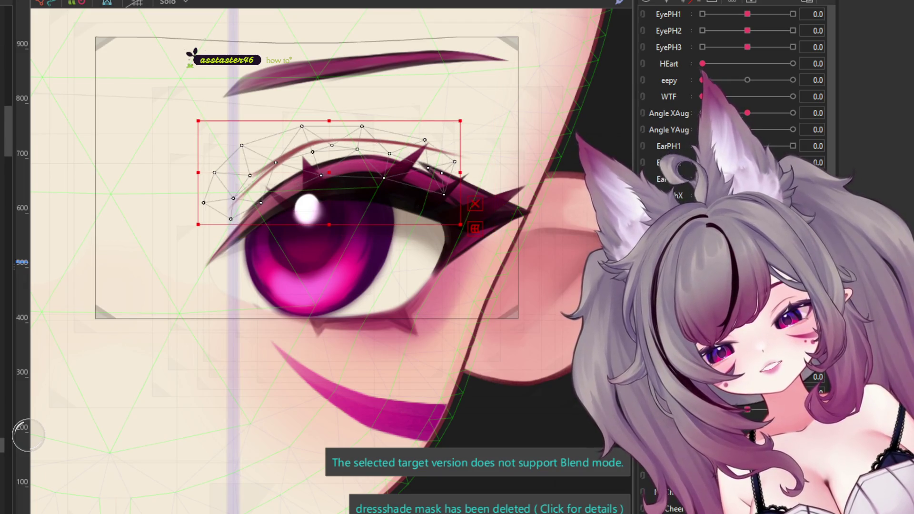
left_click(310, 238)
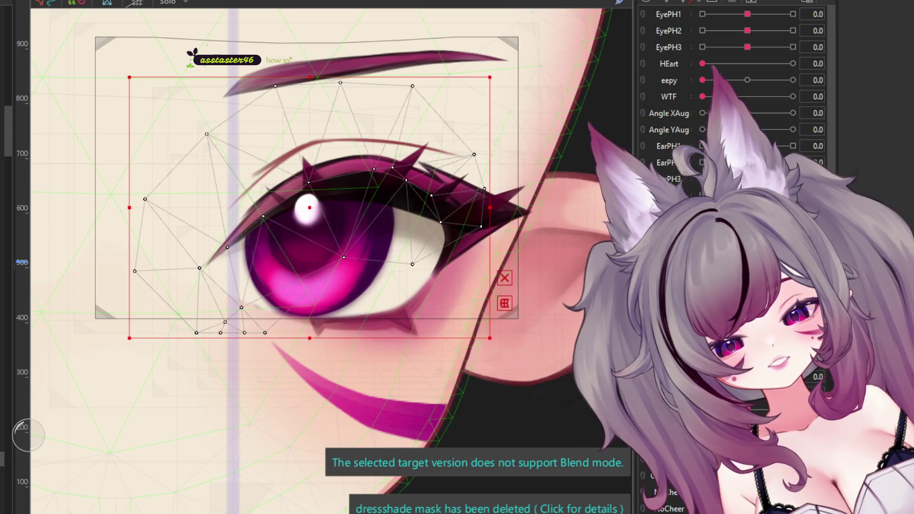
left_click(329, 172)
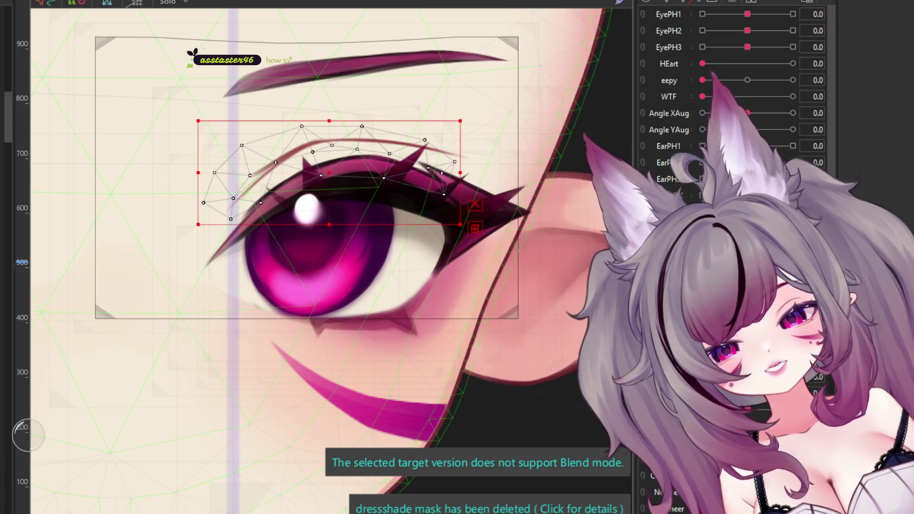
left_click(329, 172)
left_click(328, 172)
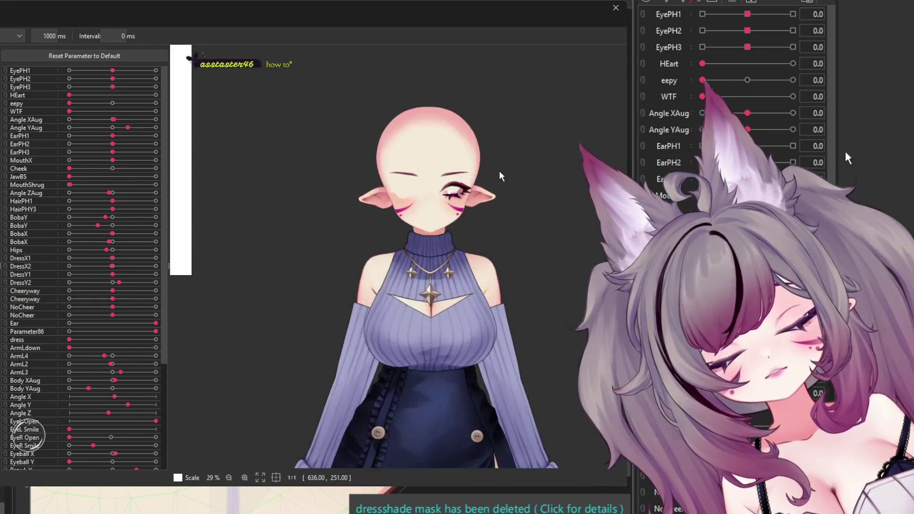
scroll(403, 173, "up", 5)
scroll(403, 174, "down", 3)
scroll(381, 172, "down", 1)
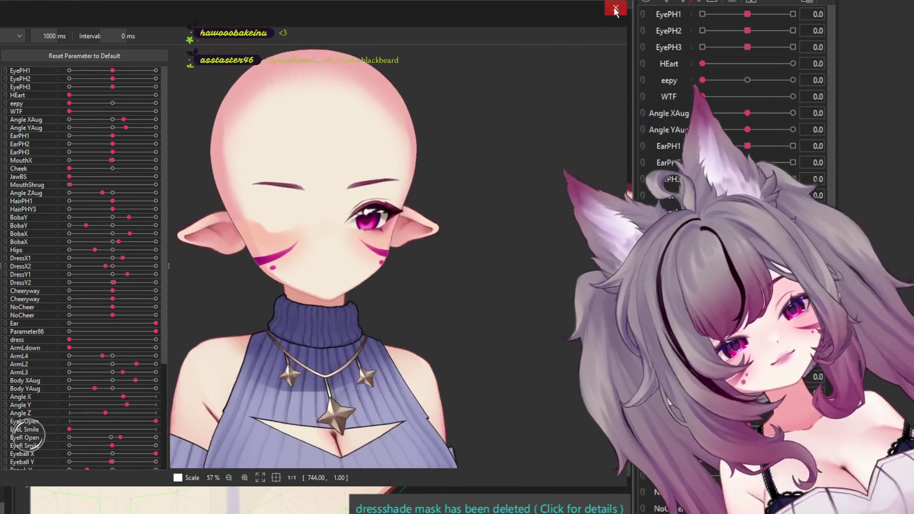
left_click(616, 8)
scroll(388, 185, "down", 3)
Step: Zoom around the eye and select the iris and larger eye-area meshes in turn
scroll(388, 186, "down", 2)
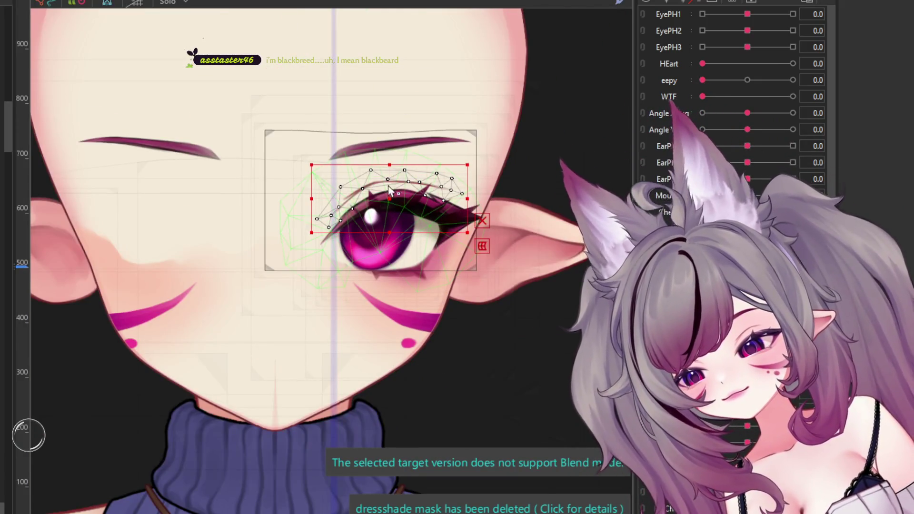
scroll(387, 186, "down", 2)
scroll(461, 237, "up", 1)
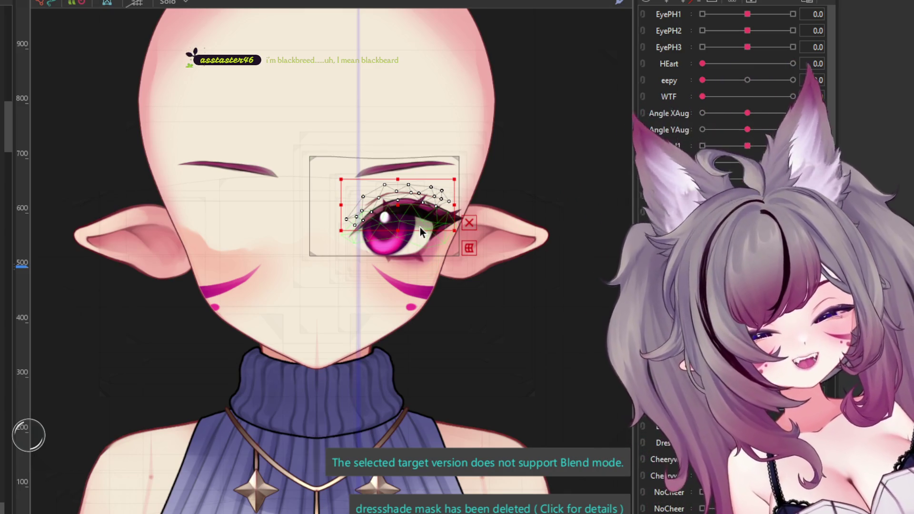
scroll(420, 227, "up", 3)
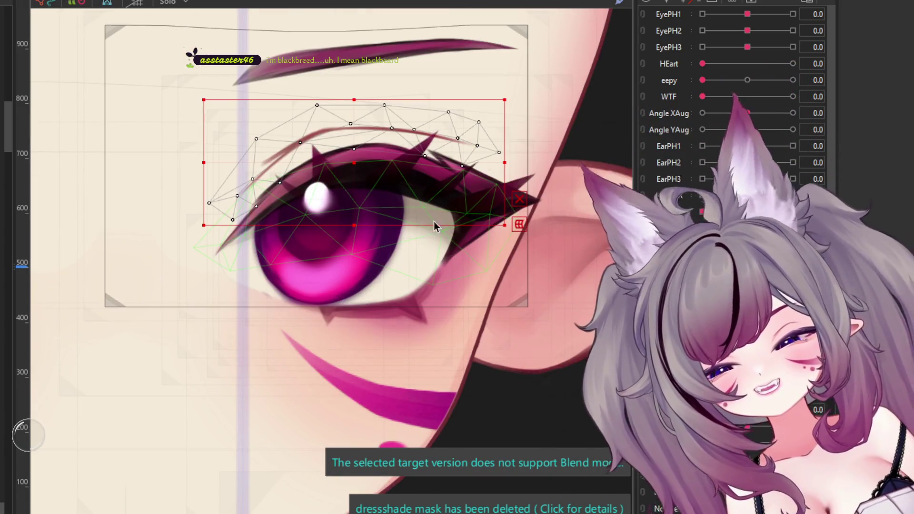
scroll(454, 218, "down", 3)
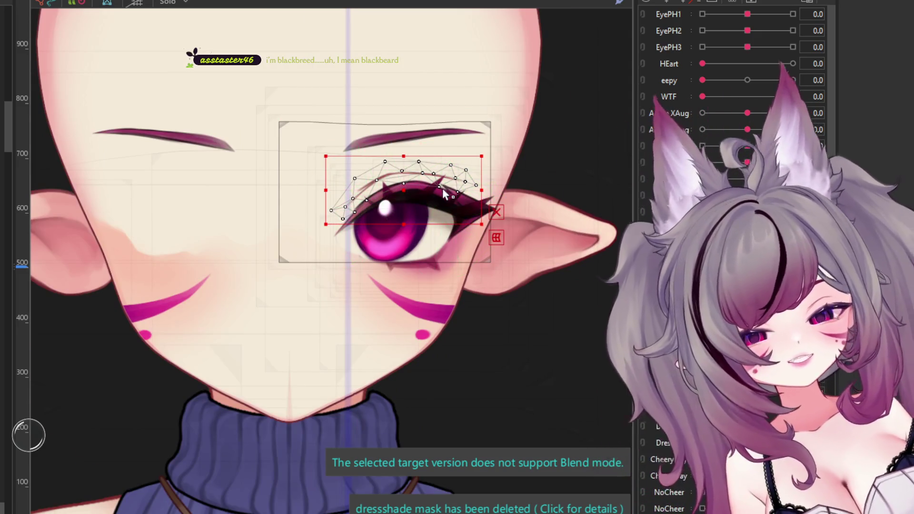
scroll(452, 193, "up", 3)
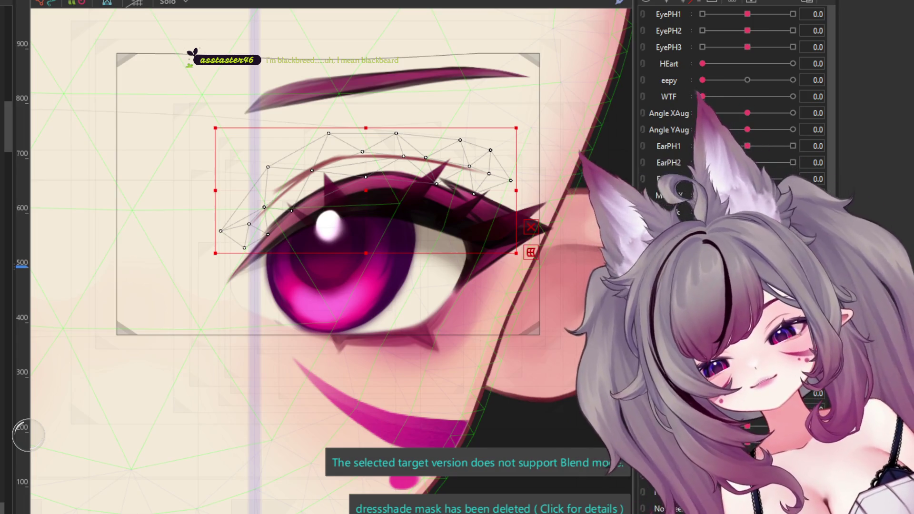
left_click(298, 312)
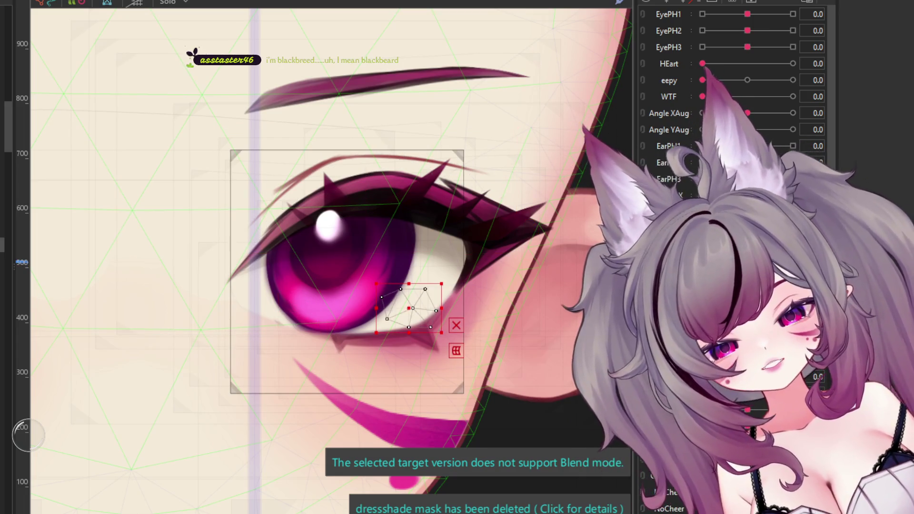
left_click(348, 267)
left_click(354, 234)
left_click(334, 290)
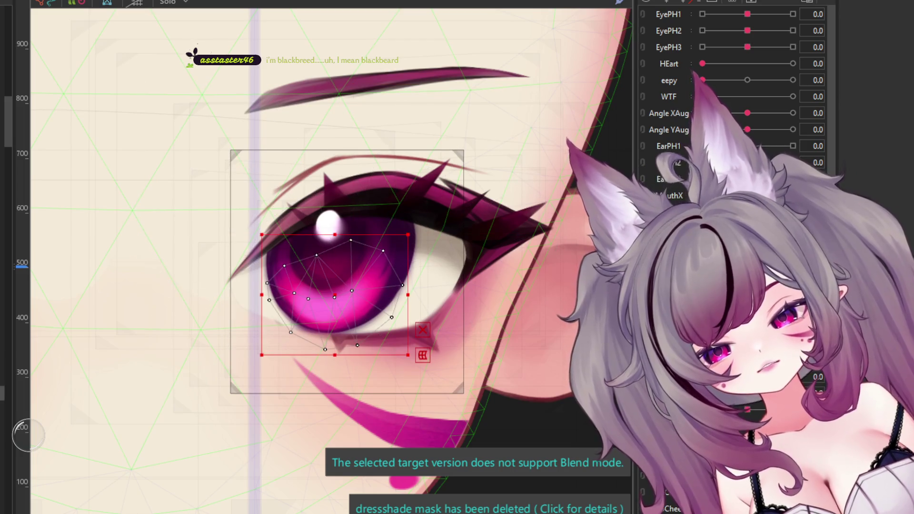
Step: Select the upper eyelash mesh and enter Mesh Edit mode with Ctrl+E
left_click(381, 200)
left_click(460, 317)
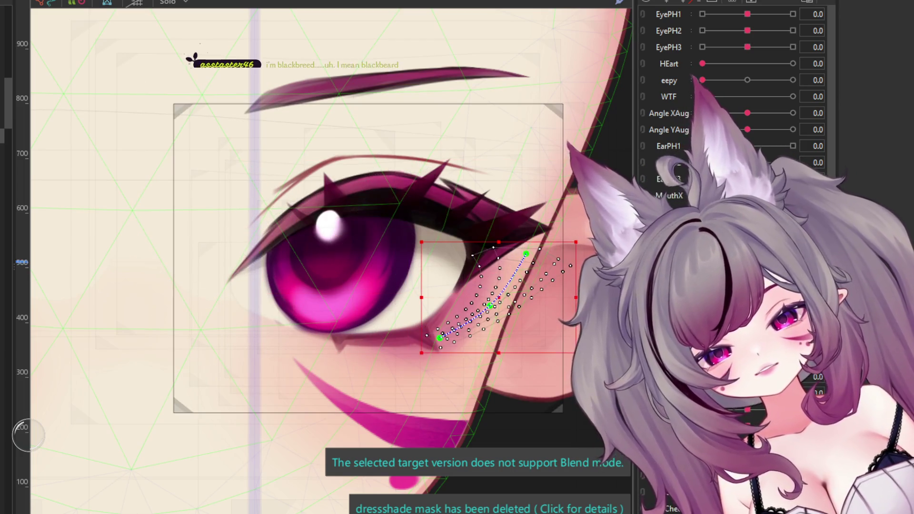
left_click(405, 229)
left_click(496, 258)
left_click(334, 191)
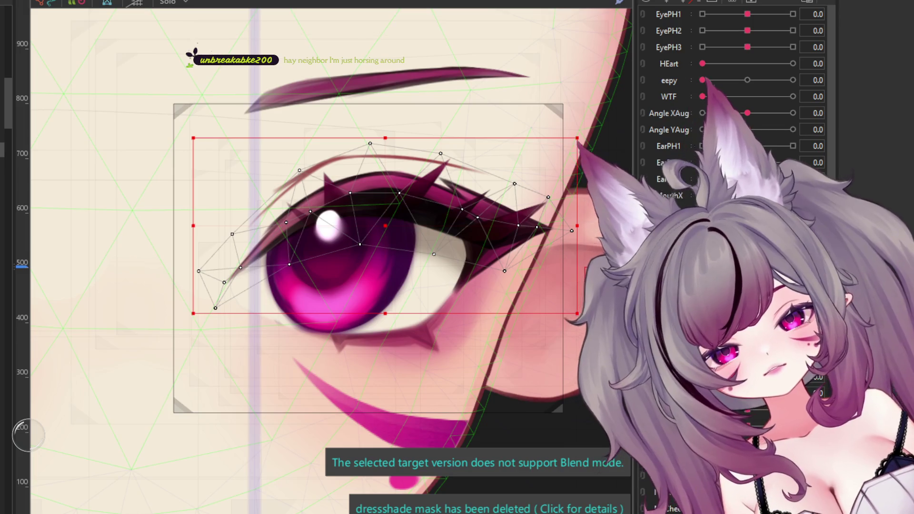
key("ctrl+e")
Step: Select all of the old eyelash mesh vertices and delete them
left_click_drag(593, 88, 97, 408)
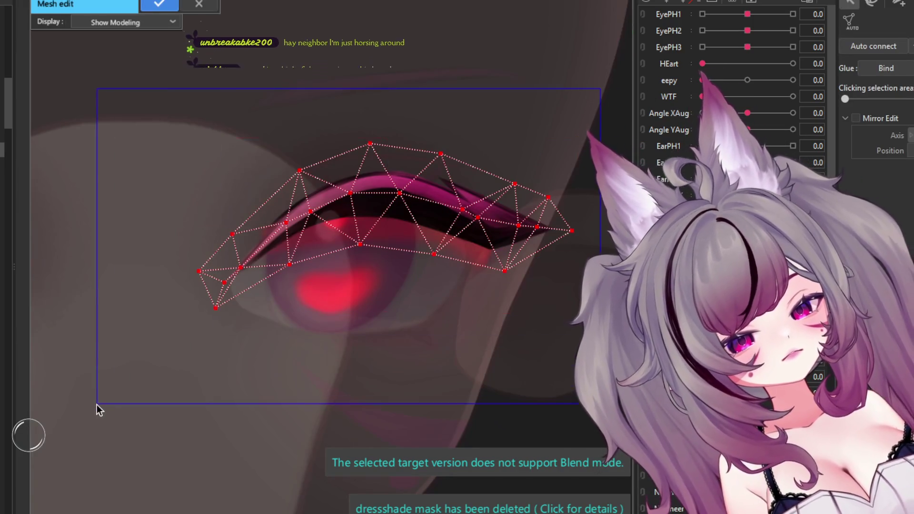
key("Delete")
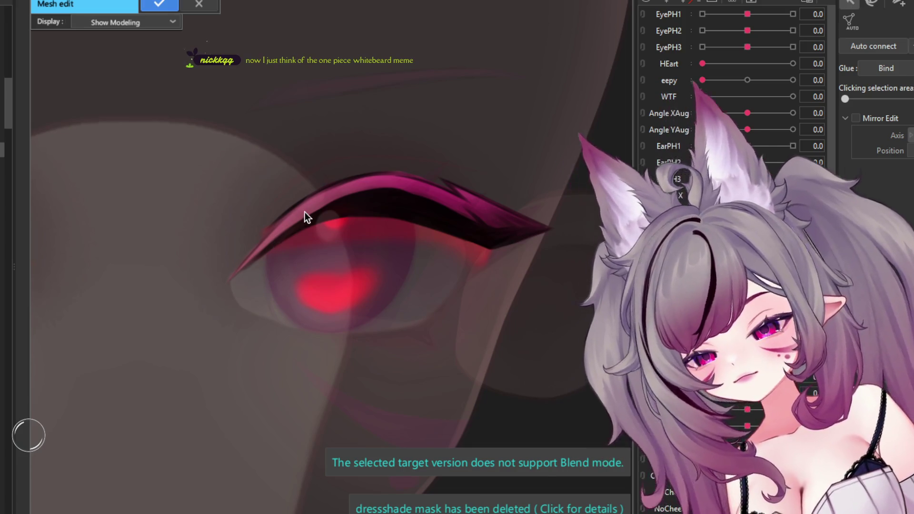
scroll(305, 212, "up", 3)
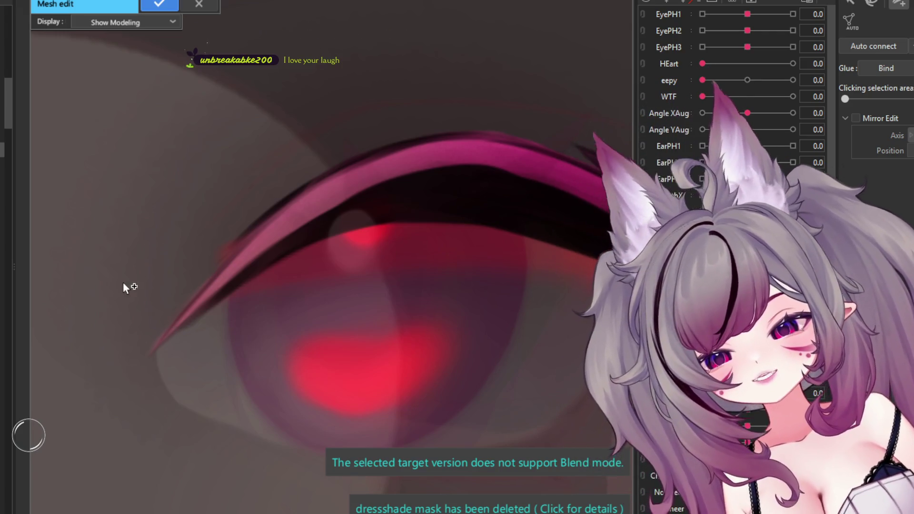
scroll(123, 282, "up", 1)
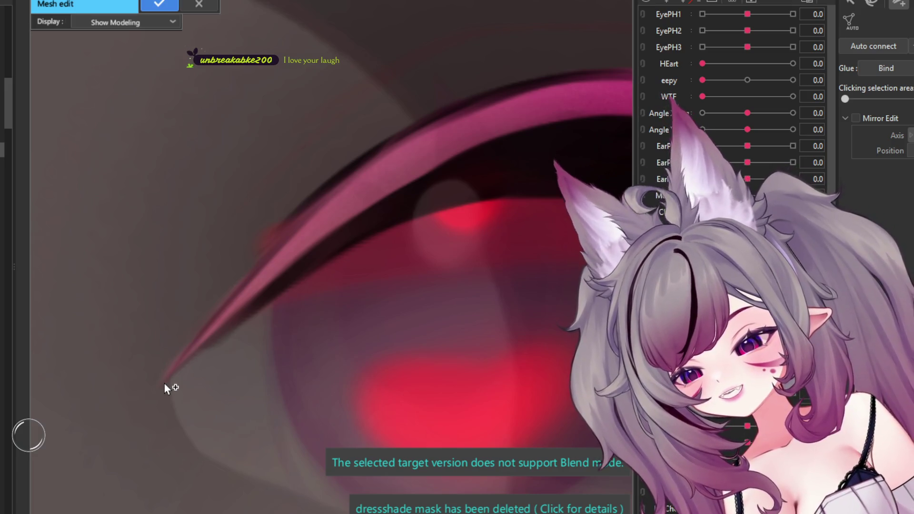
Step: Start a new stroke at the lash's inner tip and trace up its upper edge
left_click(165, 379)
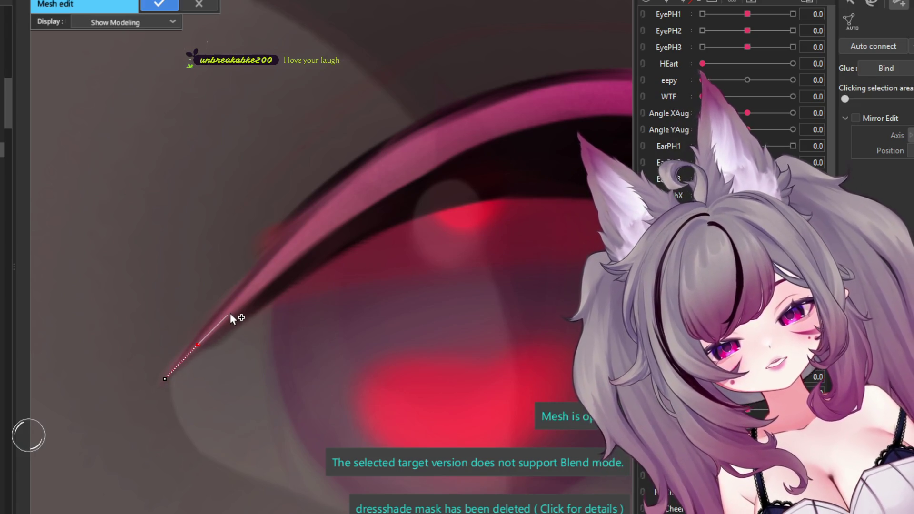
left_click(263, 283)
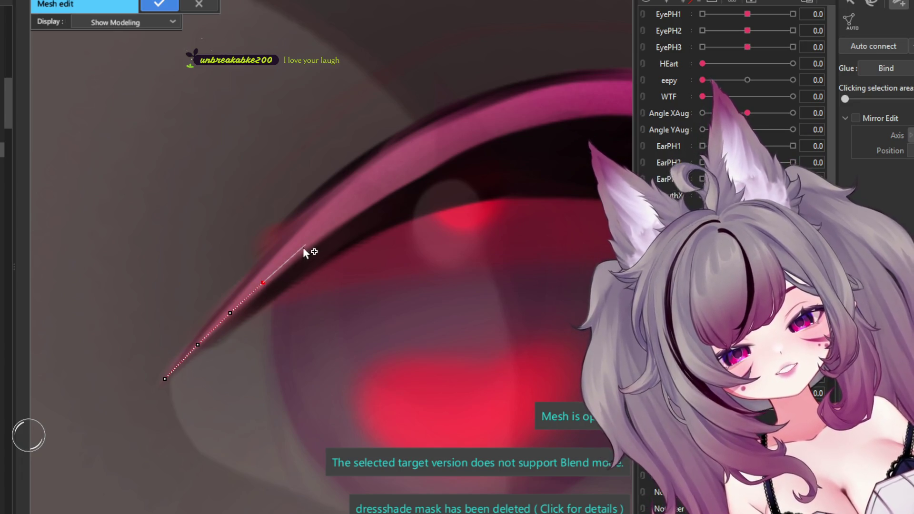
left_click(328, 227)
left_click(363, 201)
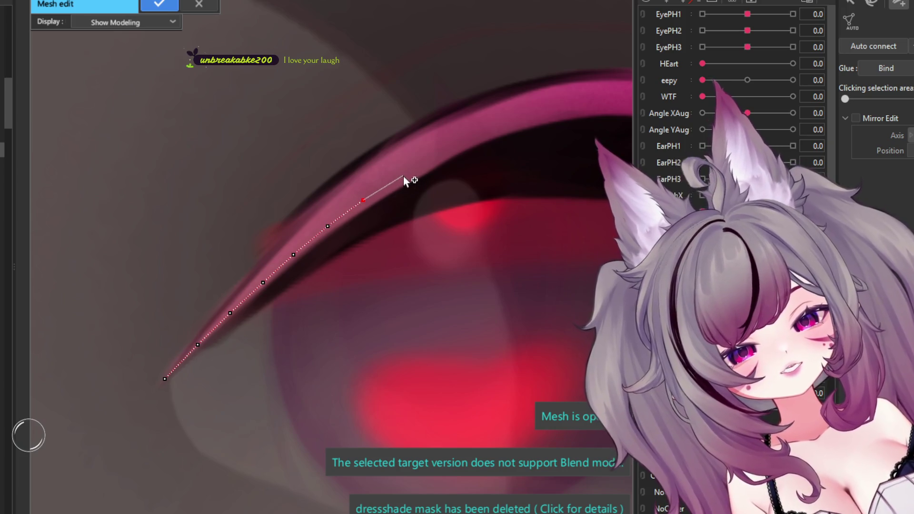
left_click(399, 178)
left_click(438, 156)
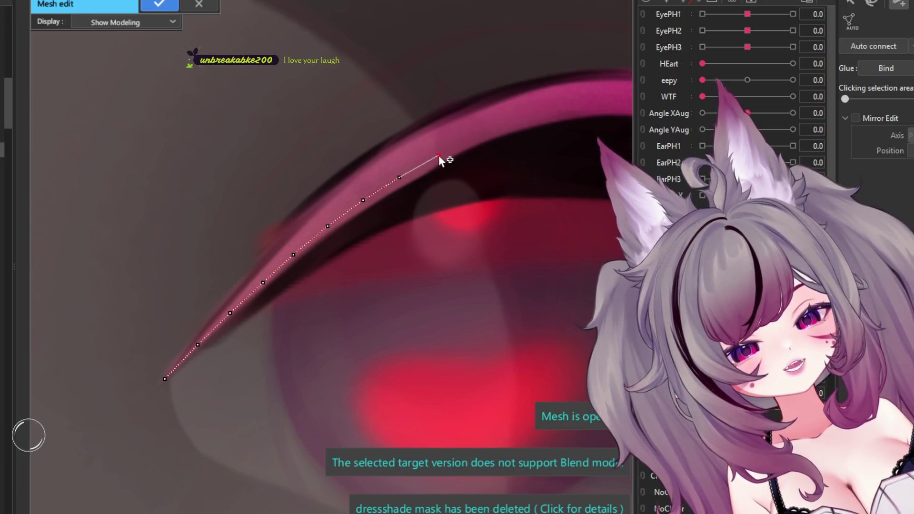
left_click(481, 137)
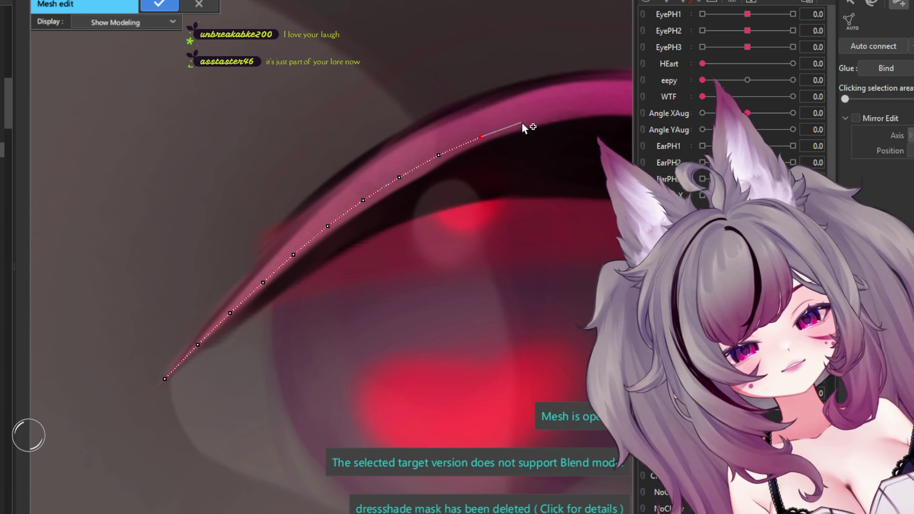
Step: Trace the lash's top edge over its peak and down toward the outer end
scroll(285, 234, "down", 5)
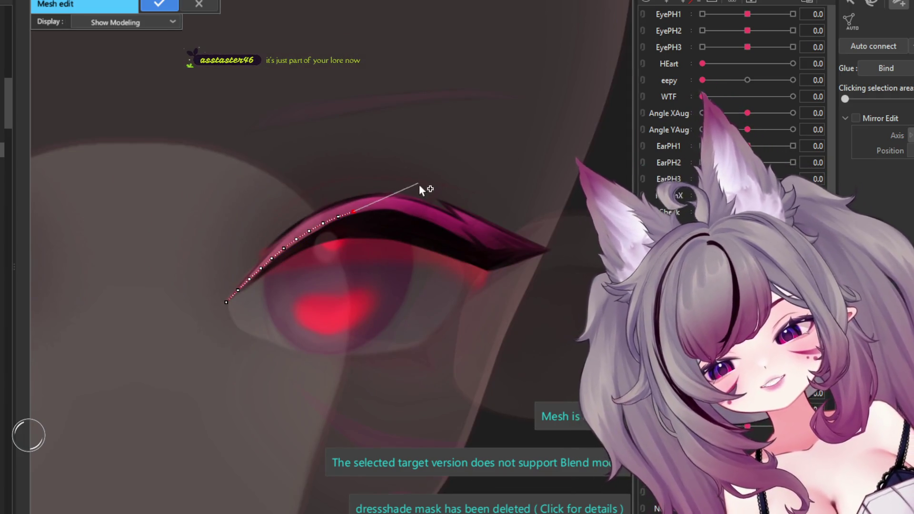
scroll(421, 190, "up", 3)
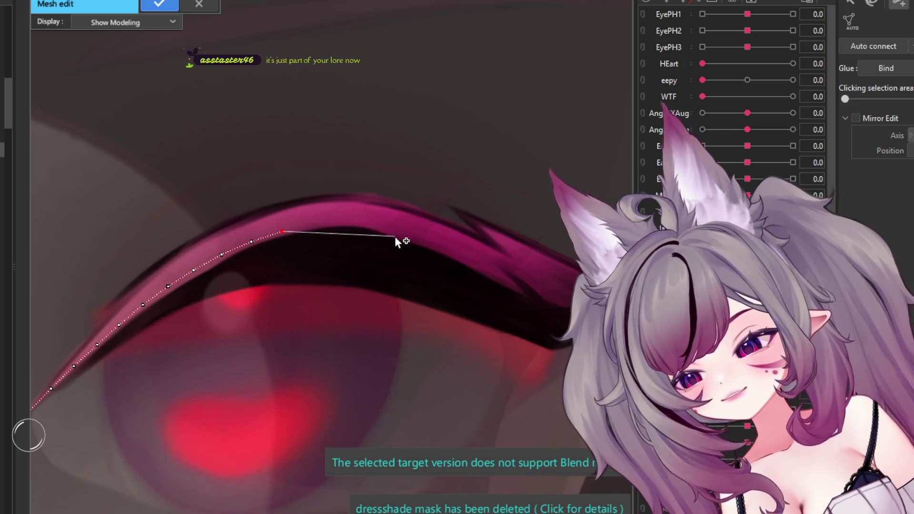
scroll(419, 238, "up", 4)
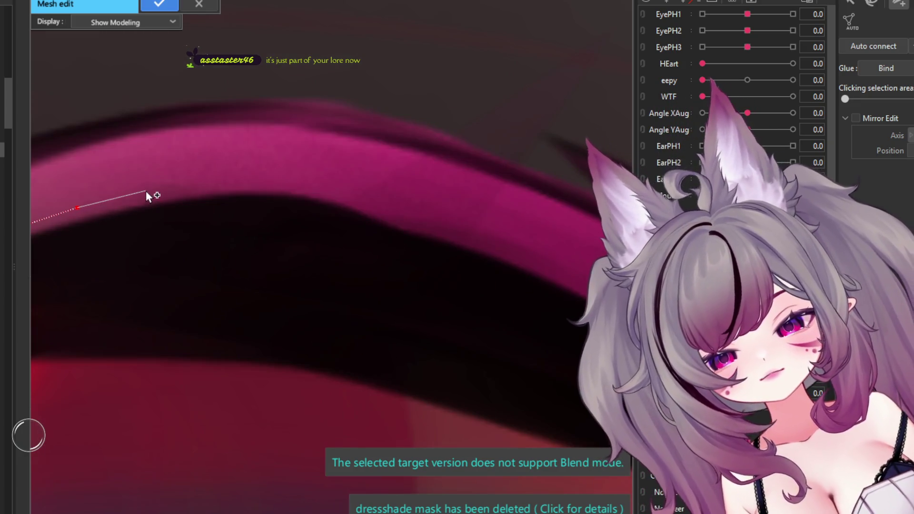
left_click(159, 190)
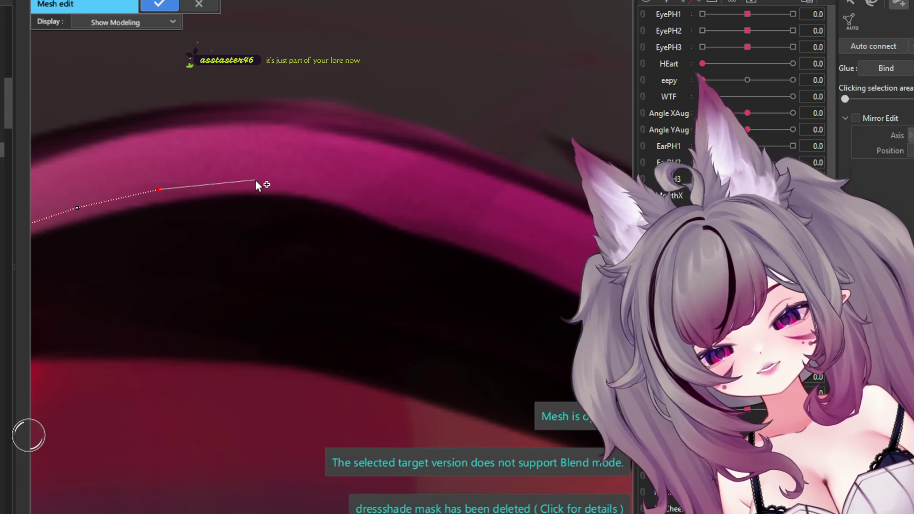
left_click(256, 180)
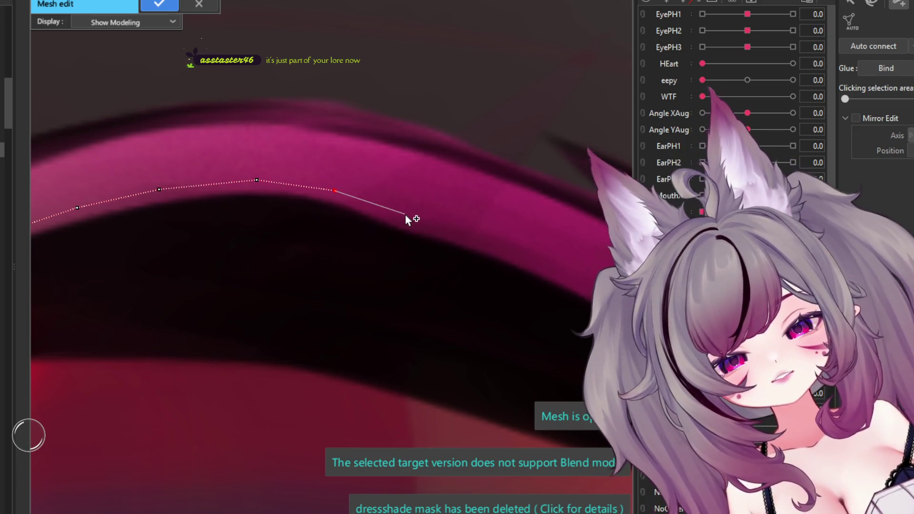
left_click(403, 211)
left_click(470, 235)
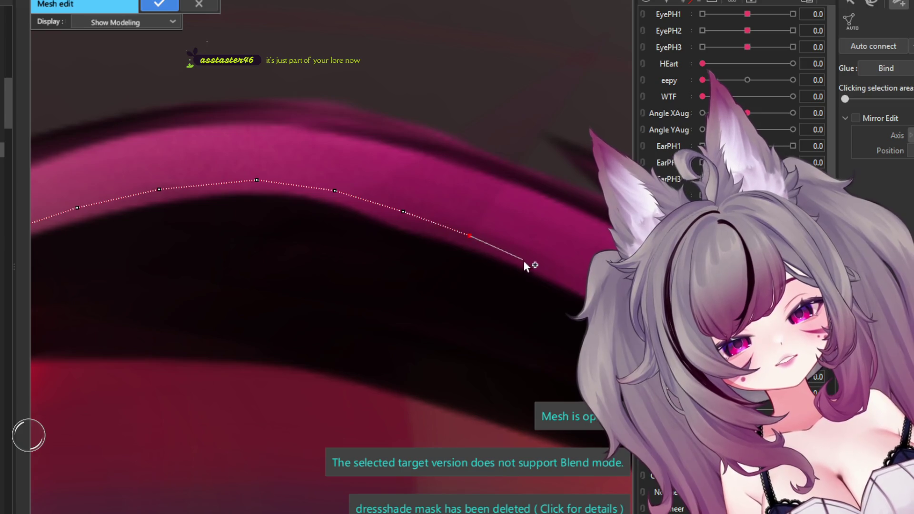
left_click(535, 265)
Step: Continue the outline to the lash's outer corner and flick
scroll(411, 218, "down", 2)
scroll(343, 185, "up", 2)
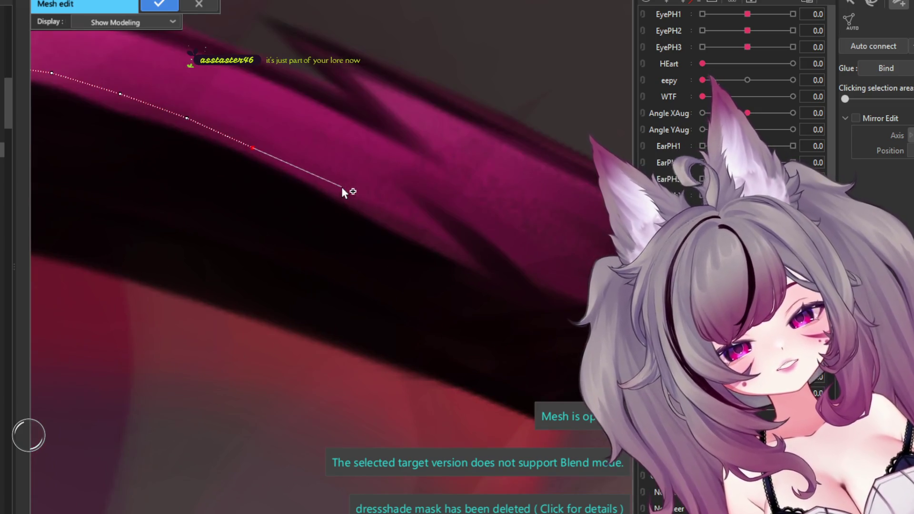
left_click(333, 185)
left_click(392, 219)
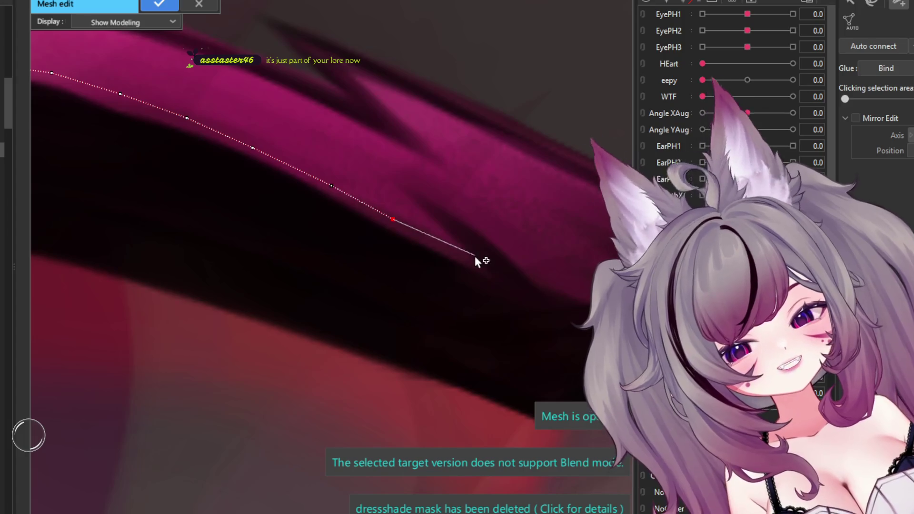
left_click(462, 253)
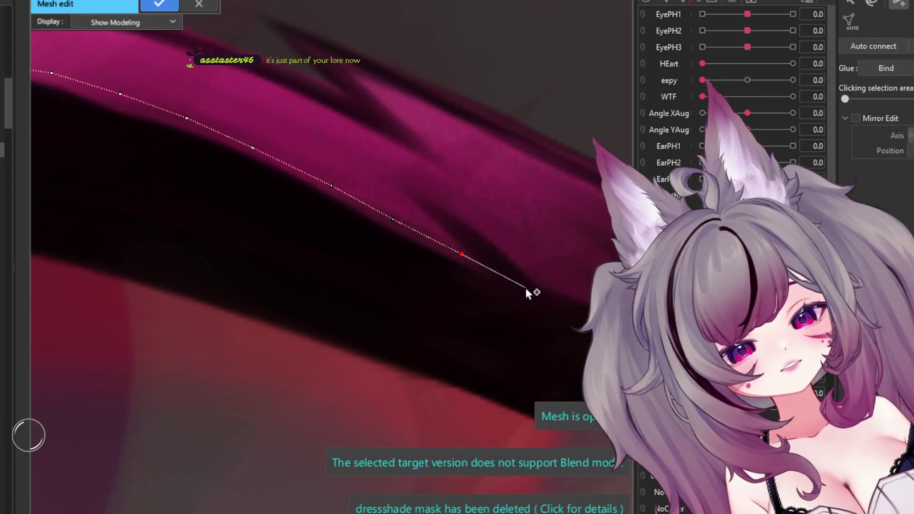
left_click(526, 287)
scroll(504, 282, "up", 2)
left_click(496, 296)
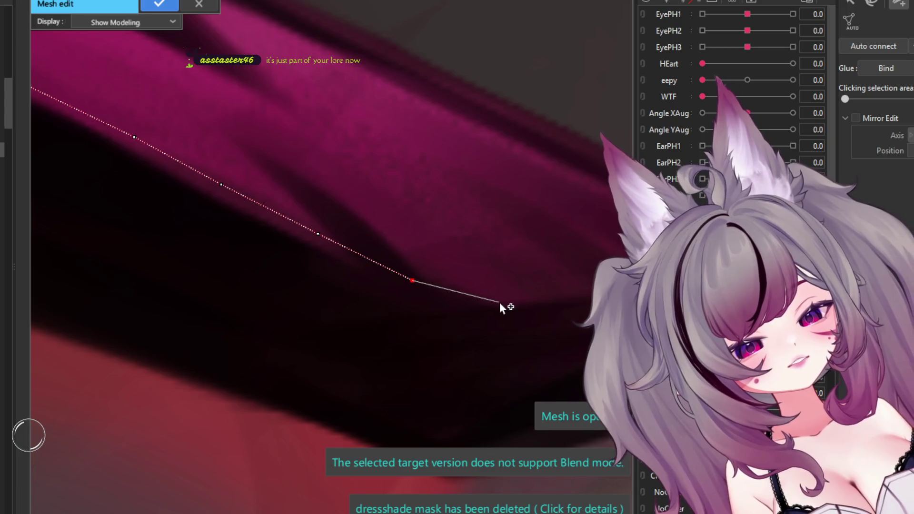
Step: Trace the outer lash wing's lower edge out to its pointed outer tip
scroll(499, 302, "down", 3)
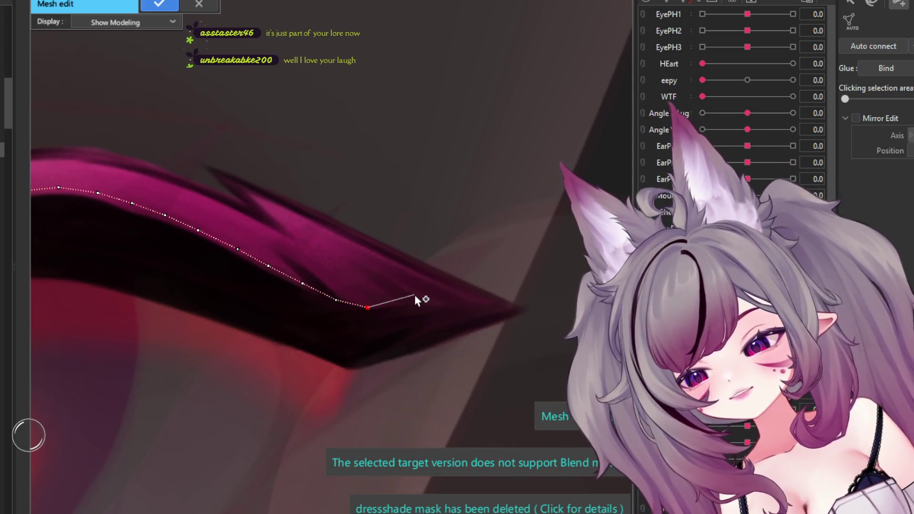
scroll(383, 298, "up", 2)
scroll(384, 320, "up", 1)
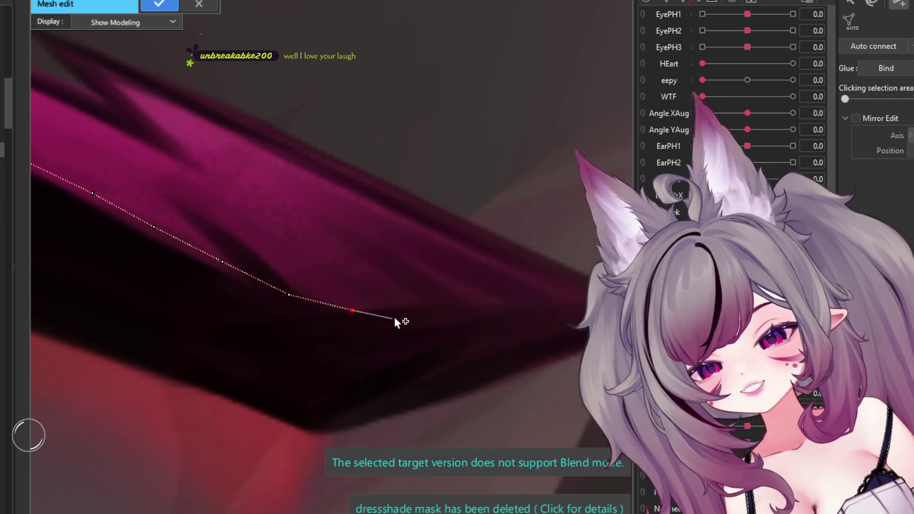
left_click(407, 307)
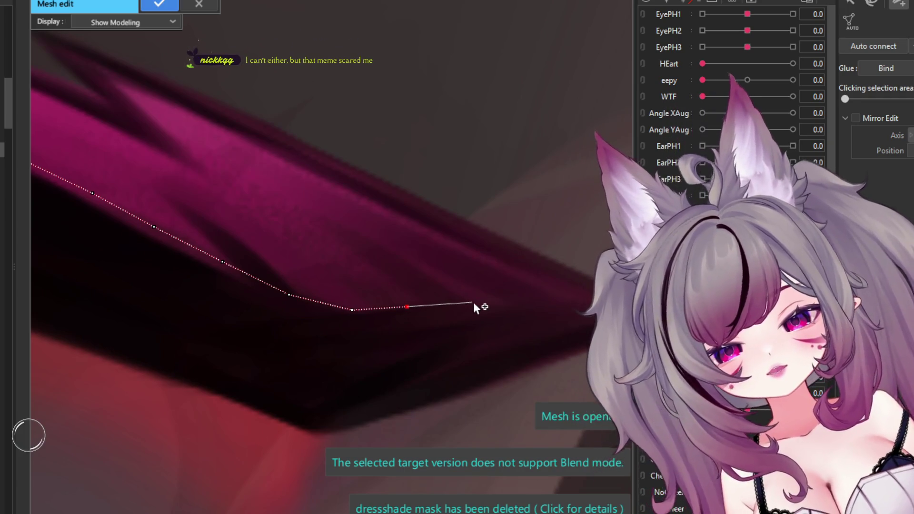
left_click(475, 302)
left_click(532, 300)
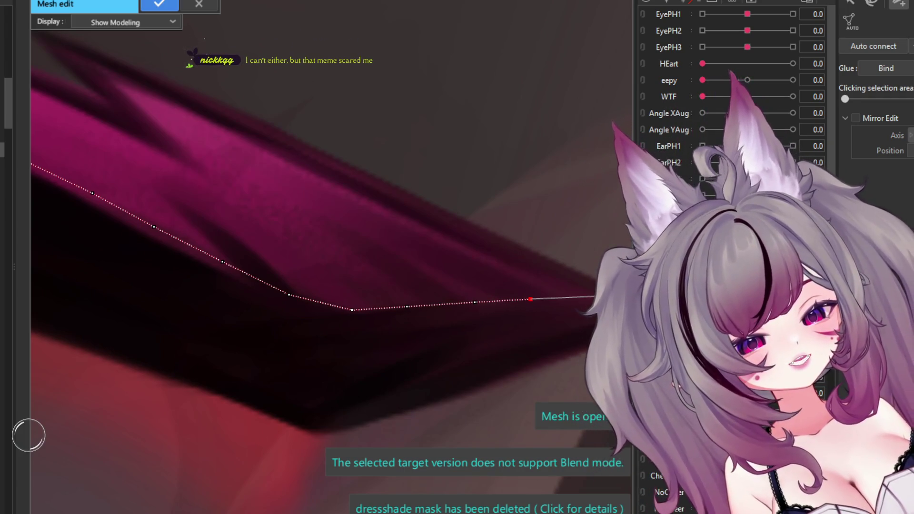
left_click(606, 295)
middle_click_drag(606, 296, 562, 283)
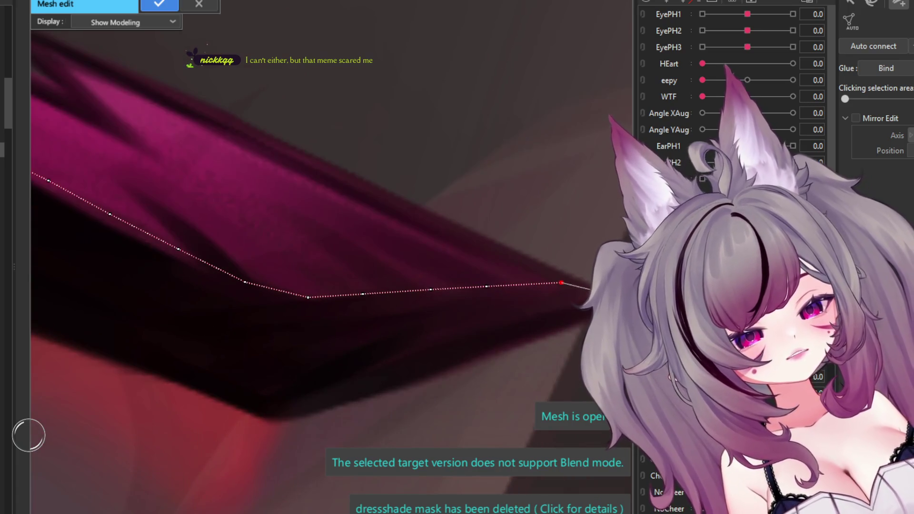
left_click(604, 303)
Step: Round the lash tip and start tracing back along the lash's underside
scroll(415, 299, "down", 2)
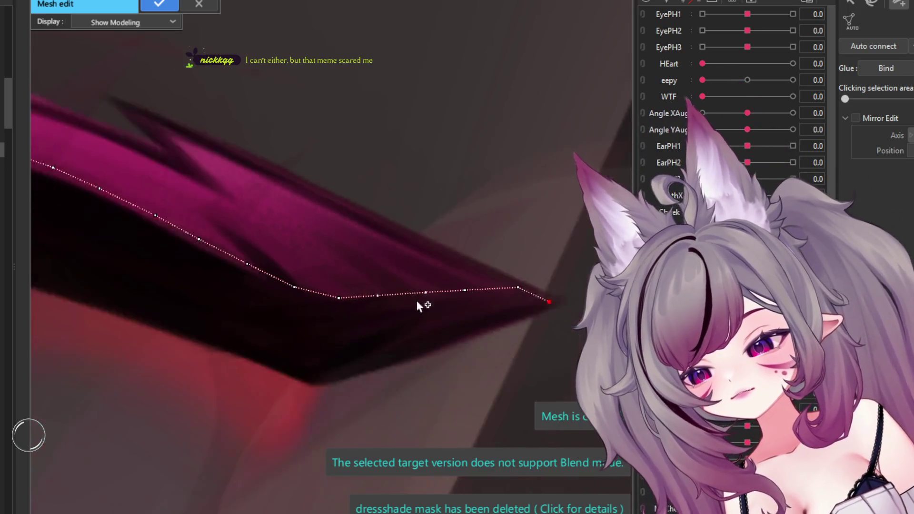
scroll(533, 324, "up", 2)
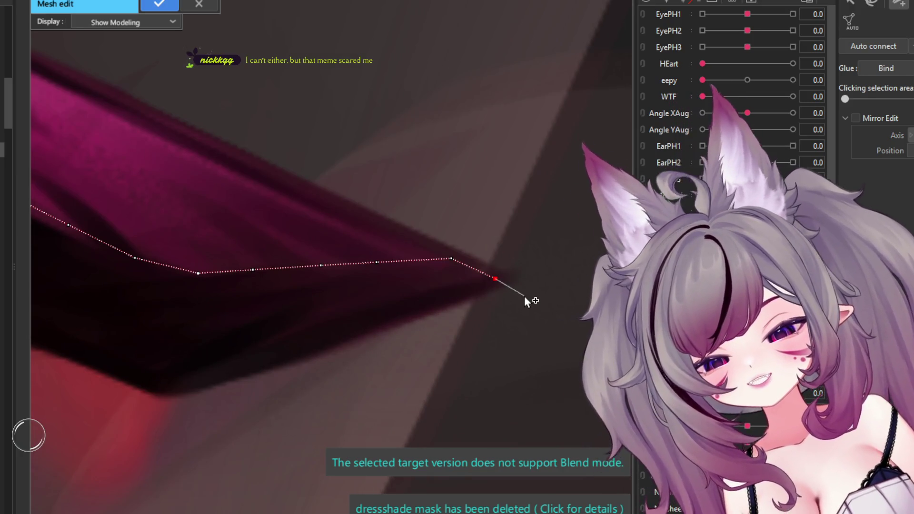
left_click(527, 292)
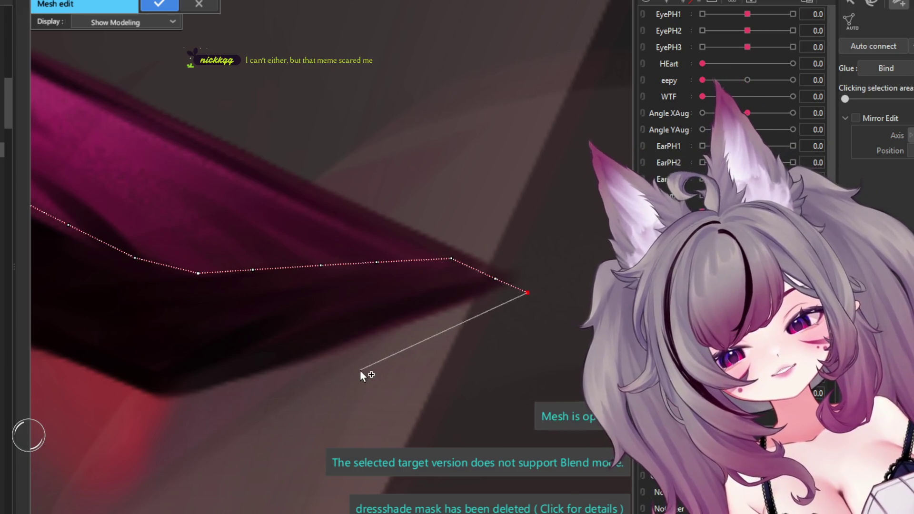
left_click(360, 370)
left_click(334, 333)
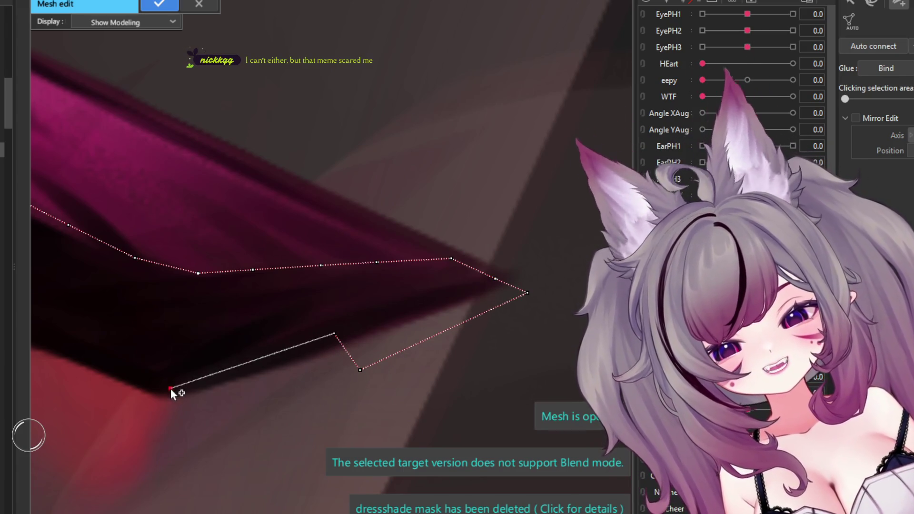
middle_click_drag(171, 392, 416, 339)
left_click(413, 340)
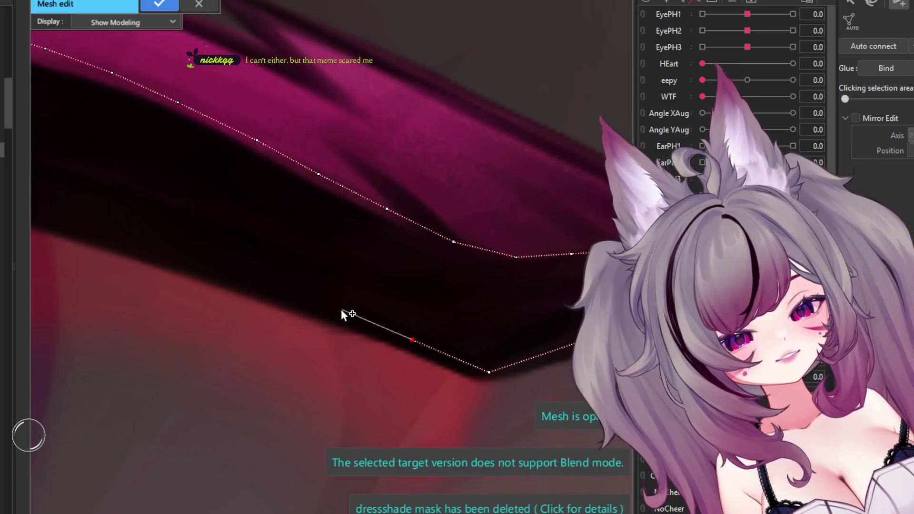
Step: Continue the outline along the lash's lower edge across the eye
left_click(339, 310)
left_click(262, 283)
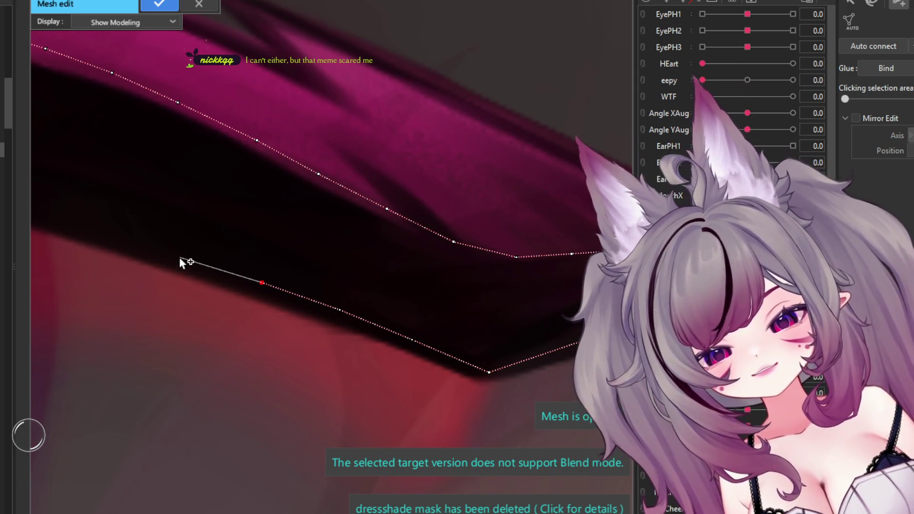
left_click(186, 259)
middle_click_drag(93, 228, 454, 260)
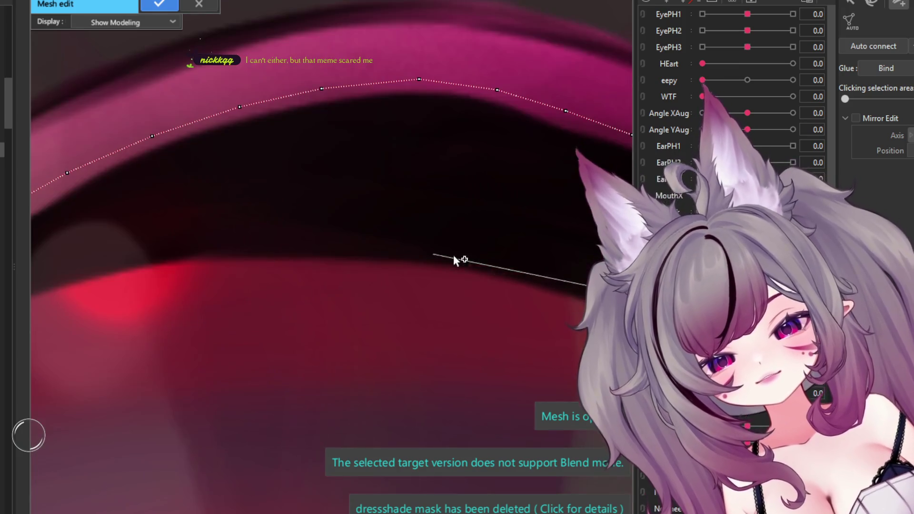
left_click(541, 271)
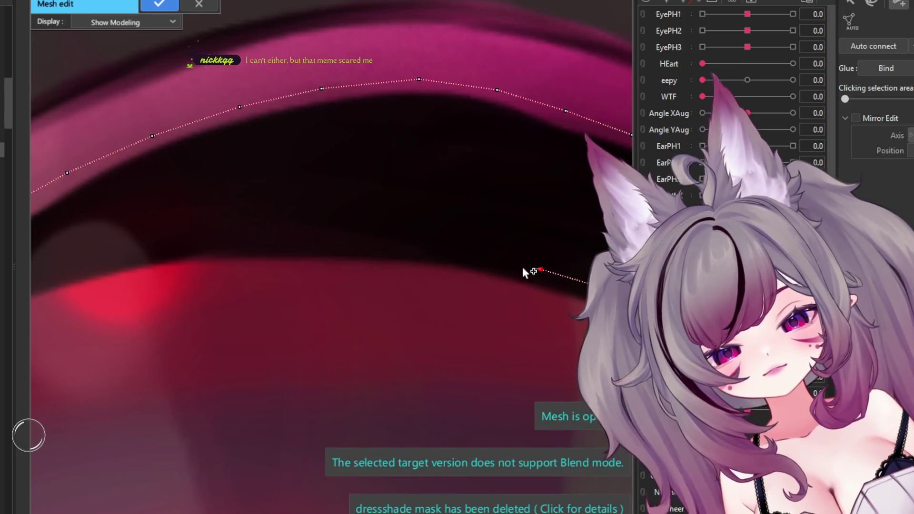
left_click(464, 255)
left_click(377, 246)
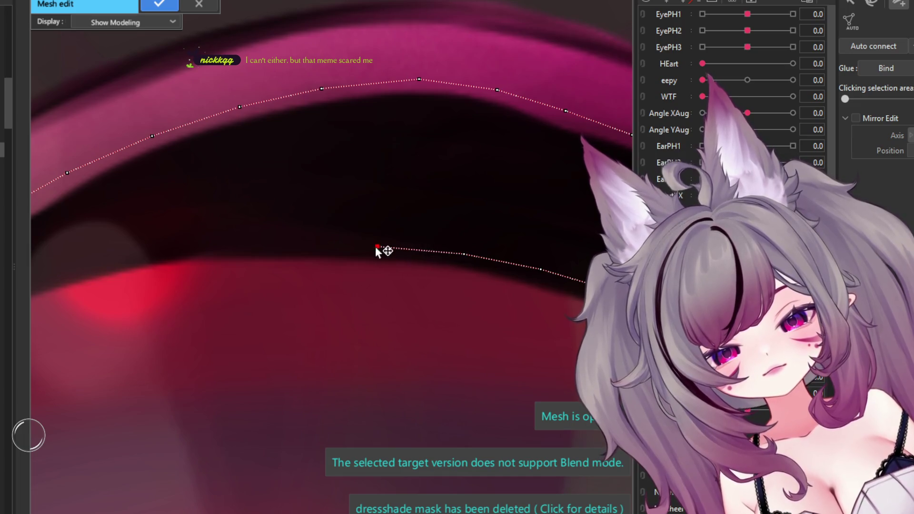
left_click(291, 244)
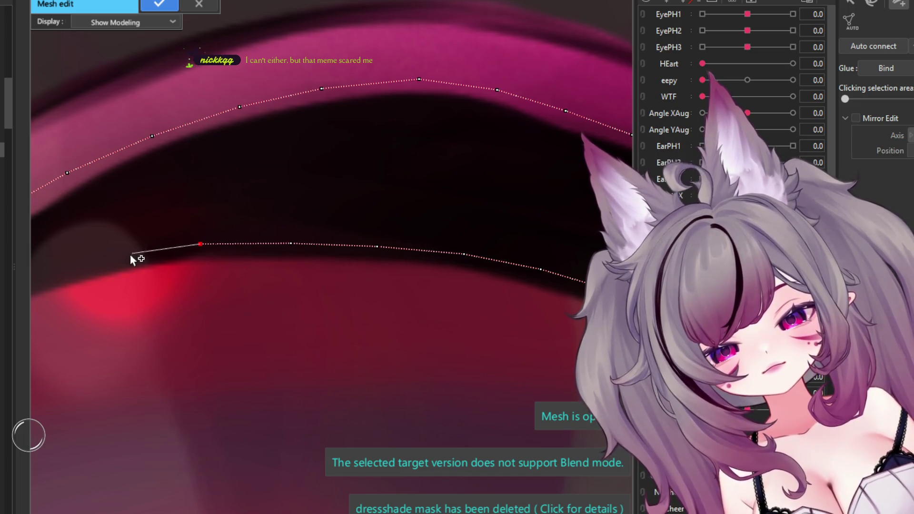
Step: Extend the lower-edge outline toward the lash's inner end
left_click_drag(297, 232, 212, 247)
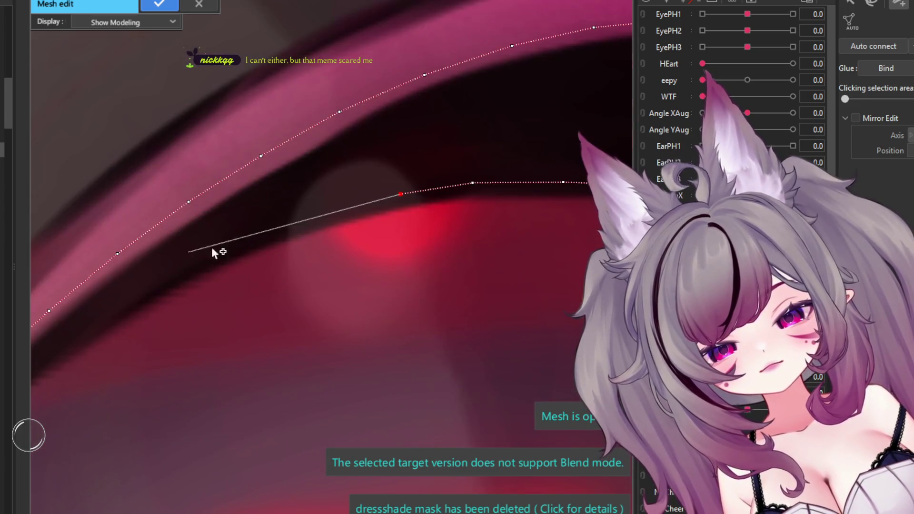
left_click(324, 214)
left_click(251, 241)
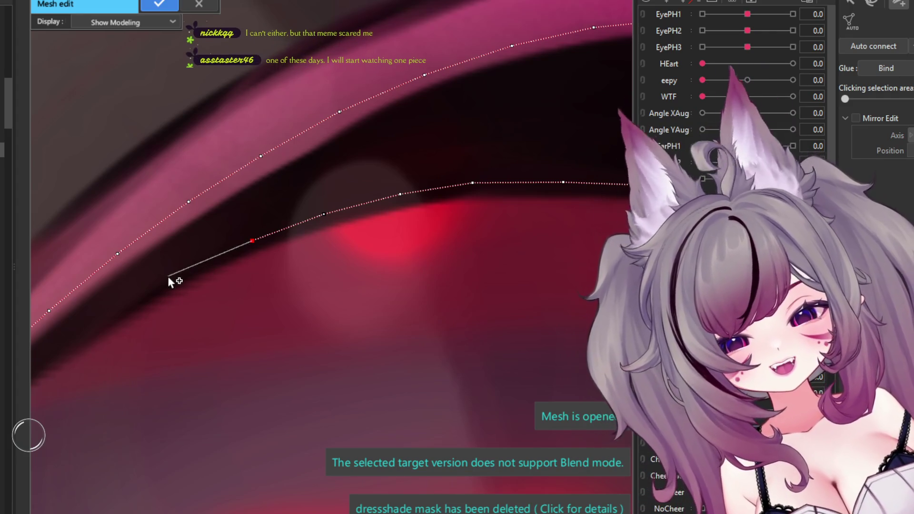
scroll(167, 288, "down", 3)
scroll(224, 267, "up", 2)
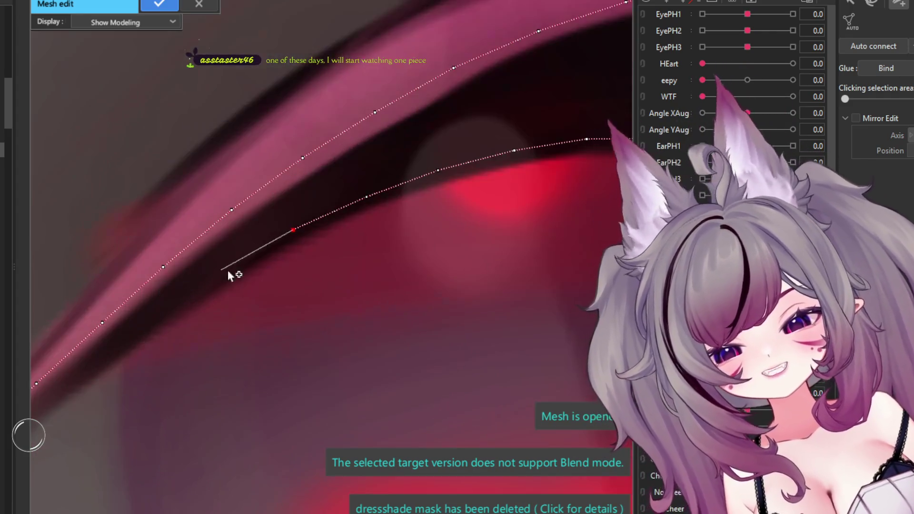
scroll(234, 271, "up", 2)
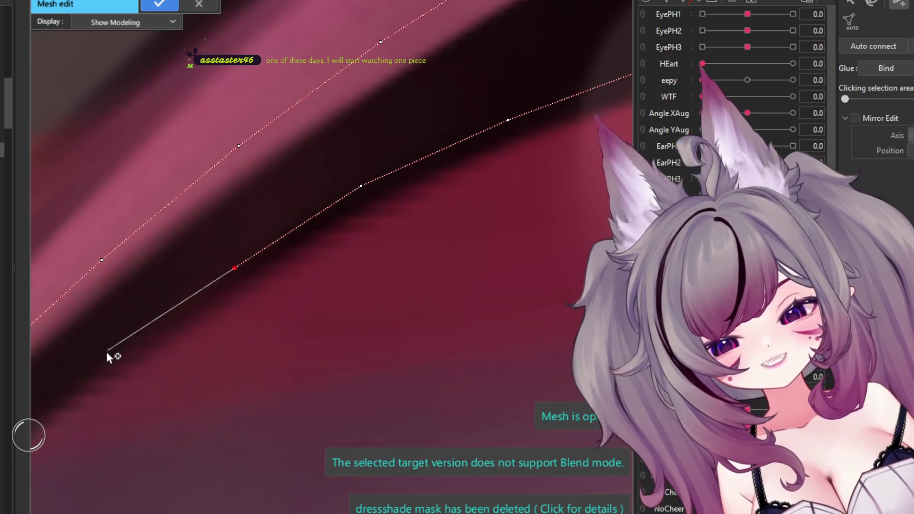
scroll(467, 200, "down", 1)
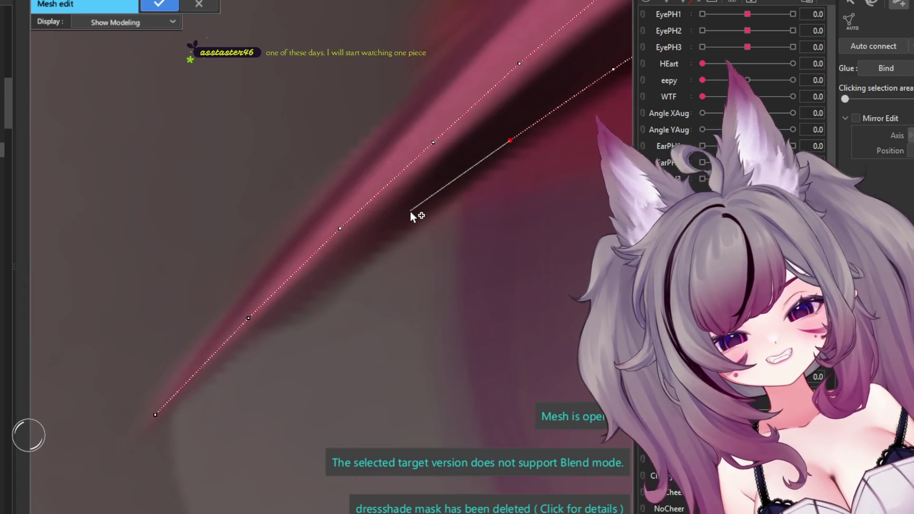
Step: Add points near the inner tip and close the outline on its first point
left_click(415, 210)
left_click(333, 270)
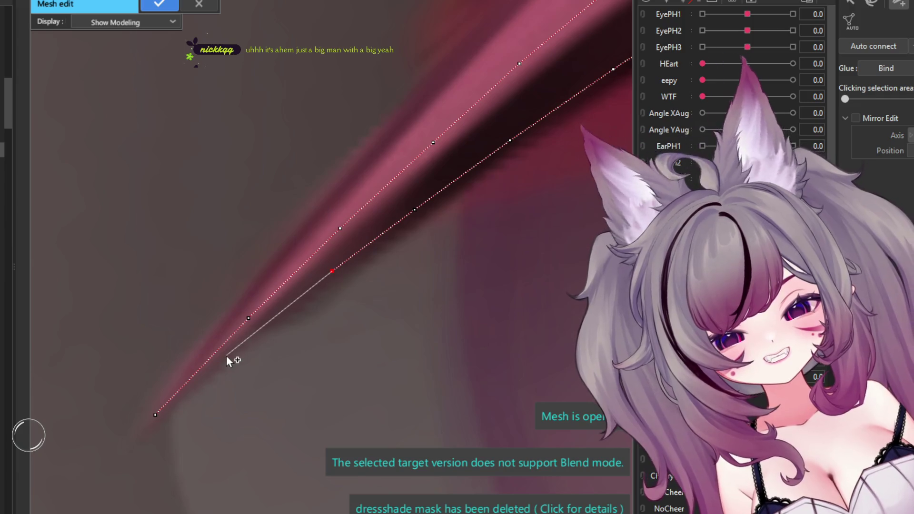
left_click(255, 333)
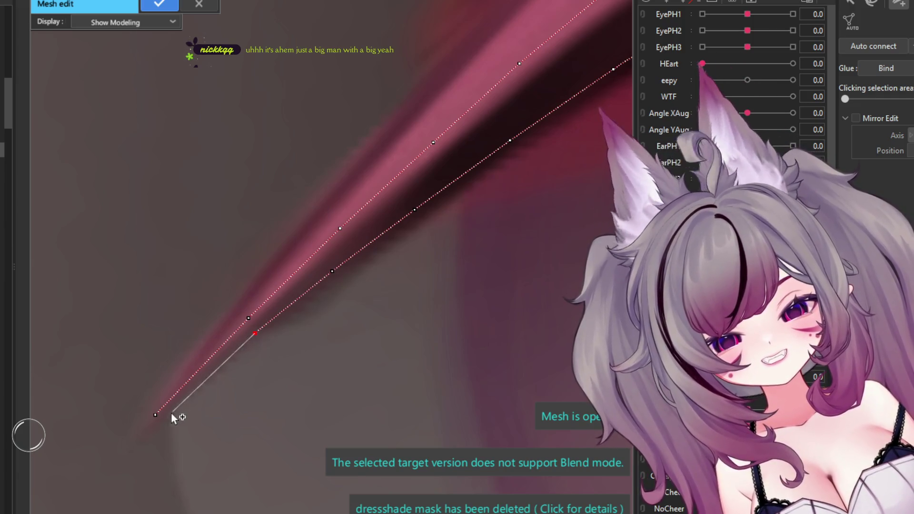
left_click(155, 414)
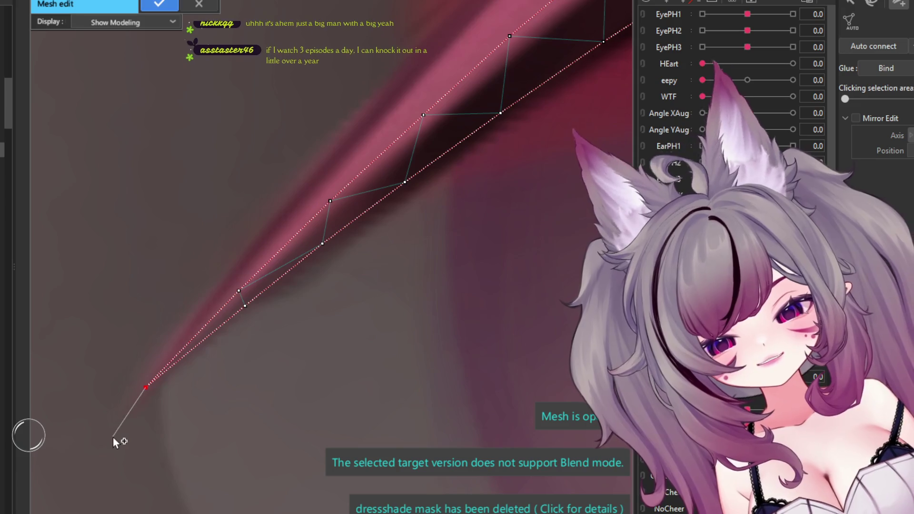
left_click(99, 437)
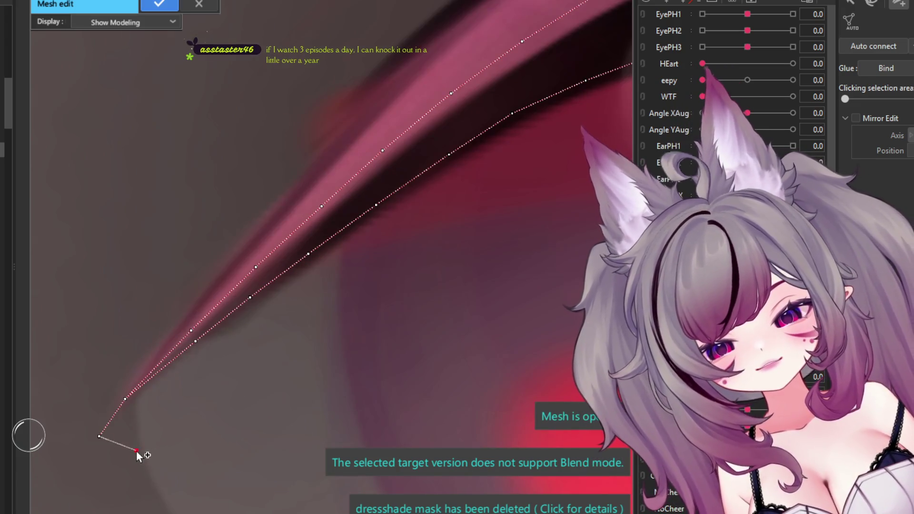
Step: Place a second row of points from the inner corner, just under the lash's lower edge, toward mid-eye
left_click(137, 450)
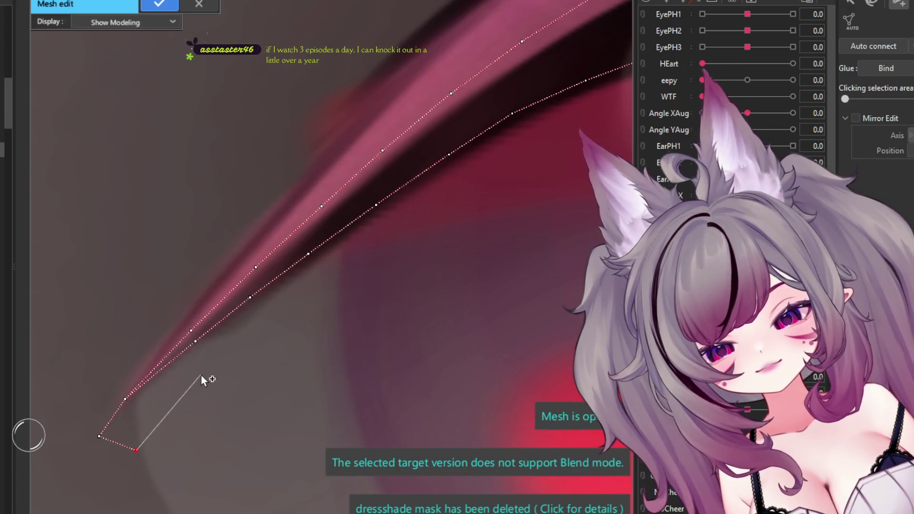
left_click(233, 359)
left_click(286, 317)
left_click(332, 280)
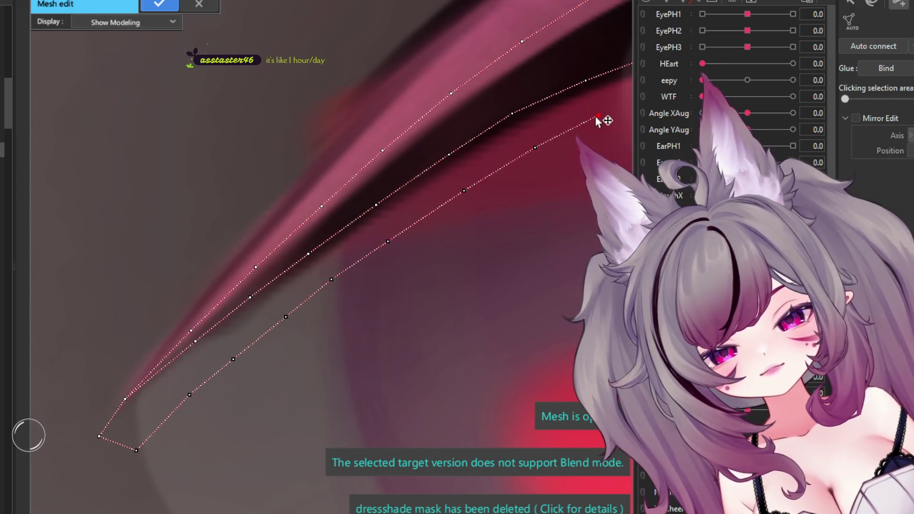
scroll(597, 121, "down", 5)
middle_click_drag(598, 120, 310, 217)
scroll(311, 216, "up", 4)
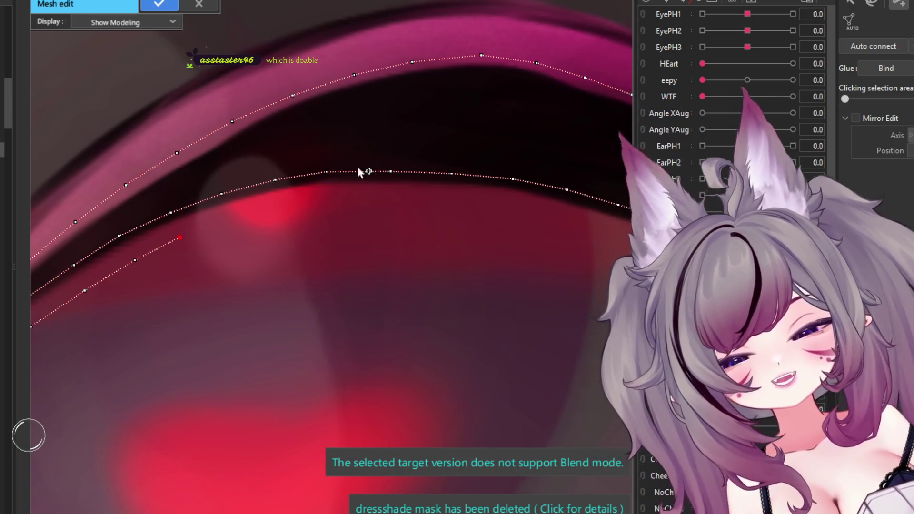
scroll(199, 213, "up", 2)
left_click(240, 218)
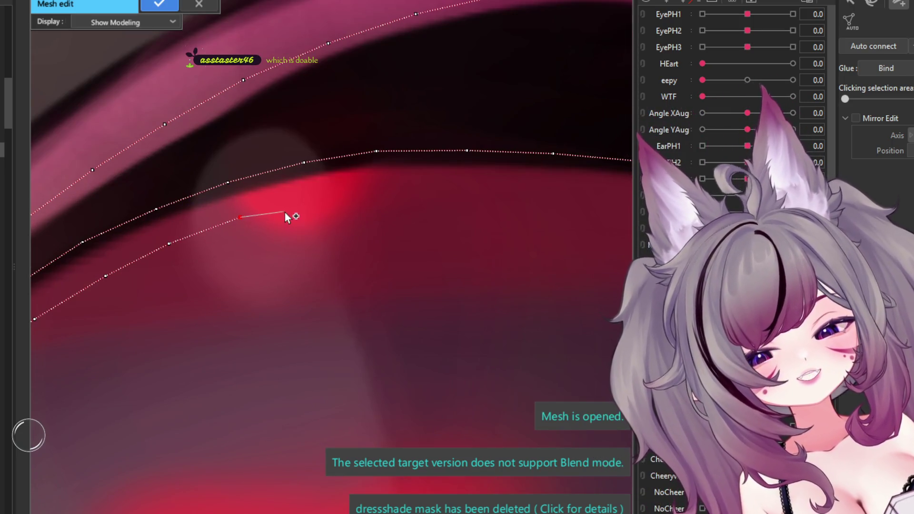
left_click(312, 202)
scroll(319, 201, "down", 2)
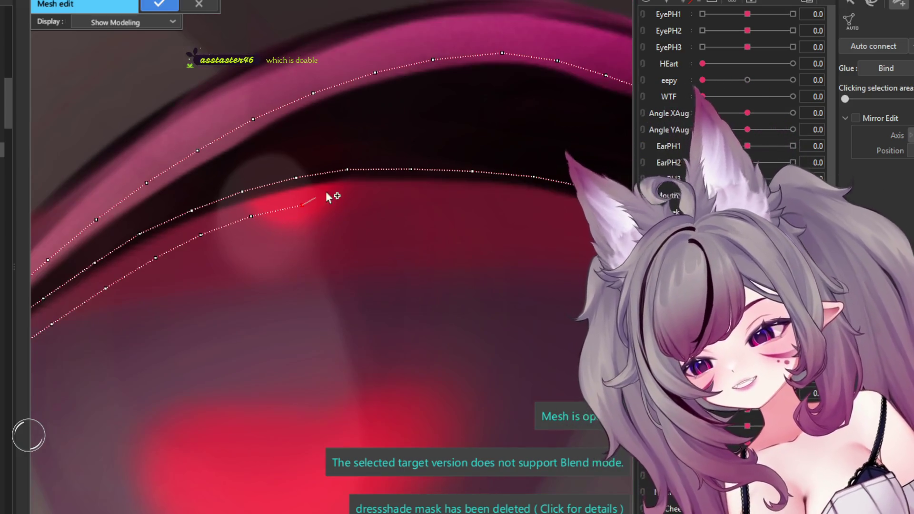
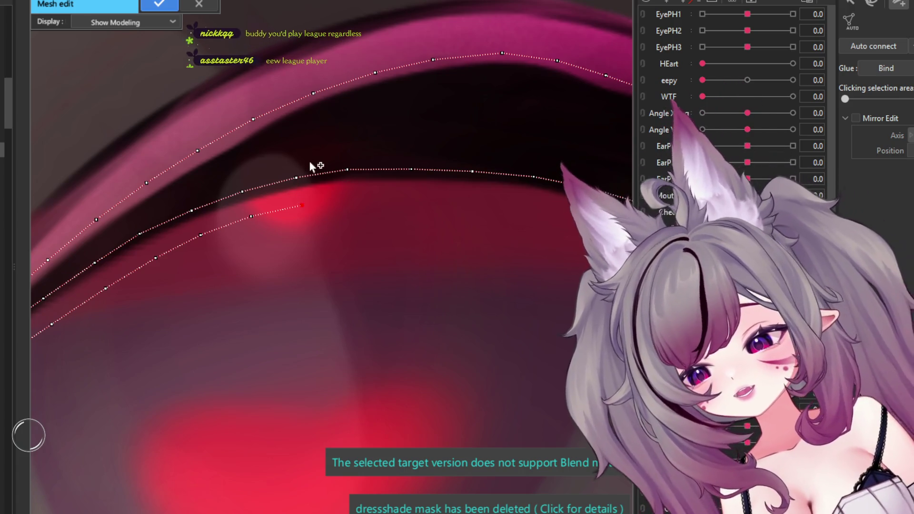
Step: Place three mesh points along the eyelash's lower edge
scroll(302, 185, "up", 2)
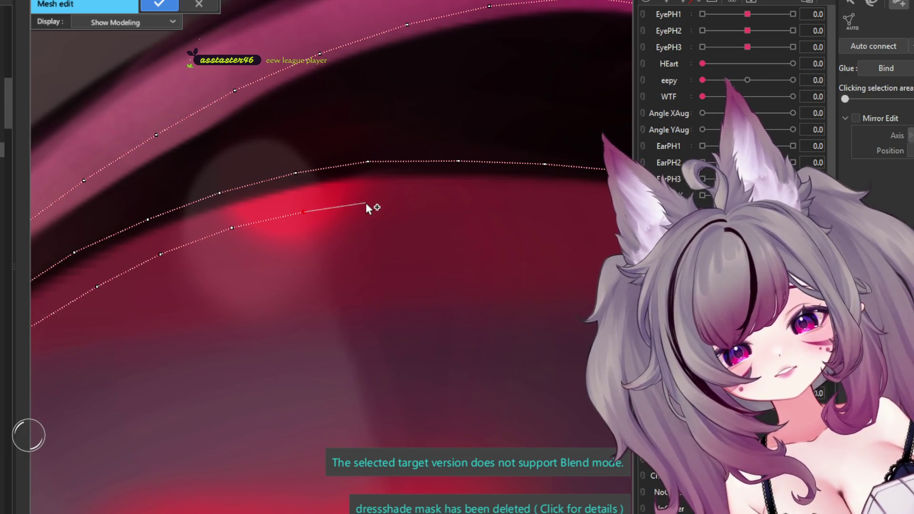
left_click(372, 202)
left_click(458, 203)
left_click(546, 204)
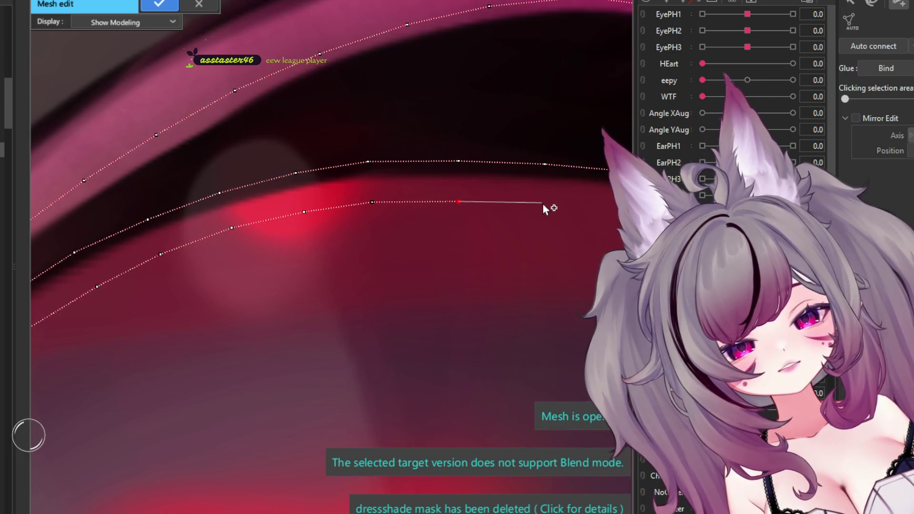
scroll(201, 170, "down", 2)
scroll(202, 171, "down", 3)
scroll(409, 193, "up", 3)
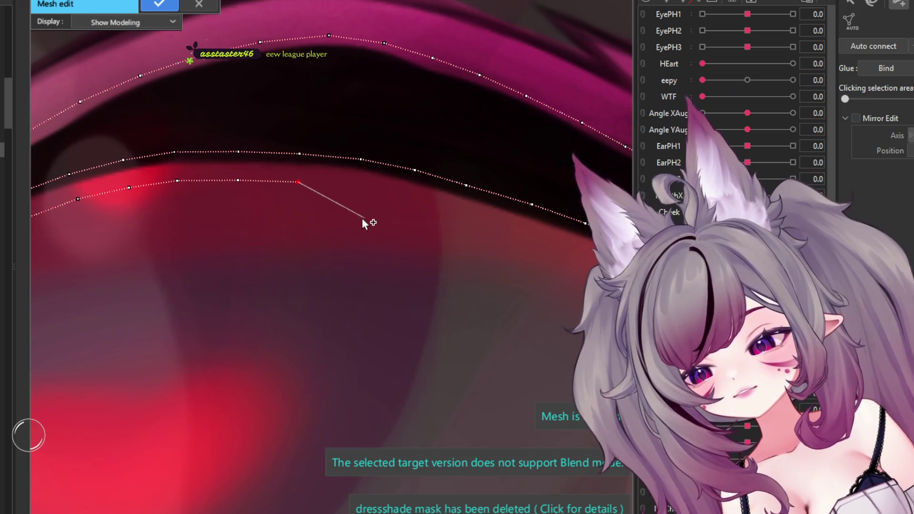
scroll(354, 190, "up", 2)
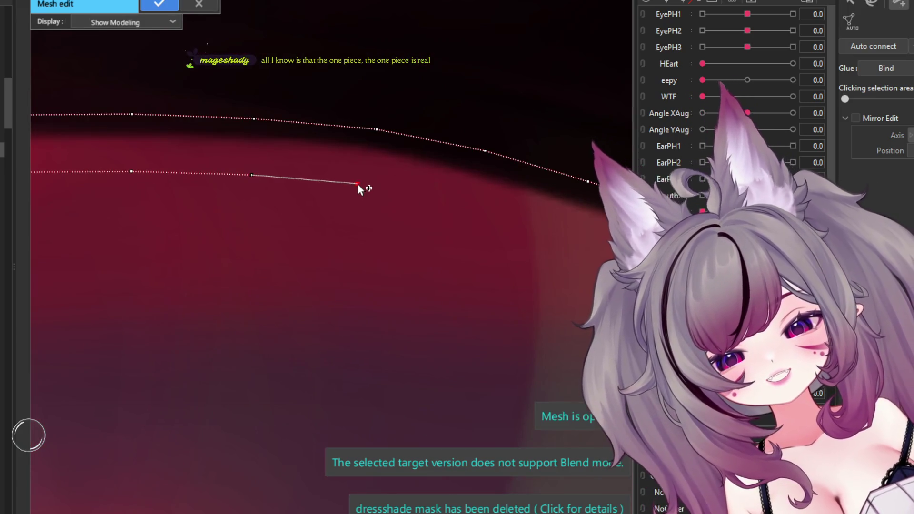
Step: Extend the lash outline toward its outer corner with three more points
left_click(358, 184)
left_click(460, 205)
left_click(570, 237)
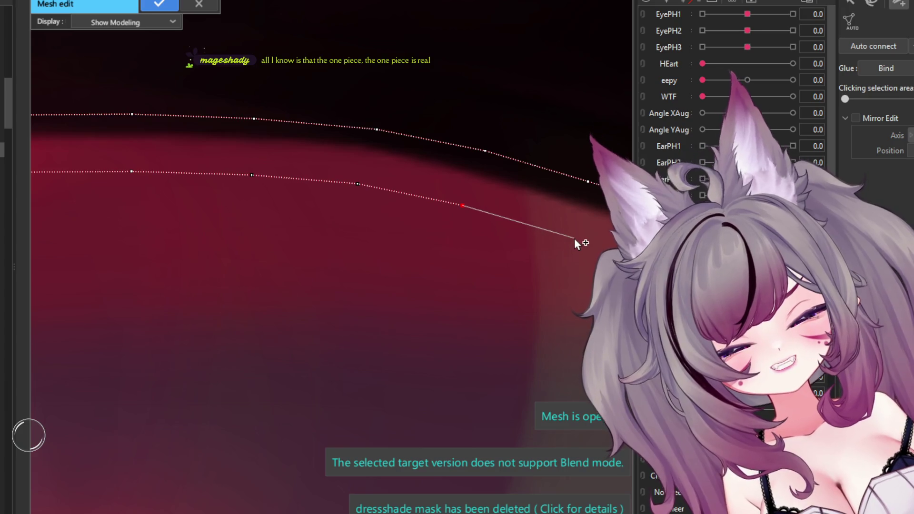
scroll(217, 176, "down", 2)
scroll(514, 237, "down", 3)
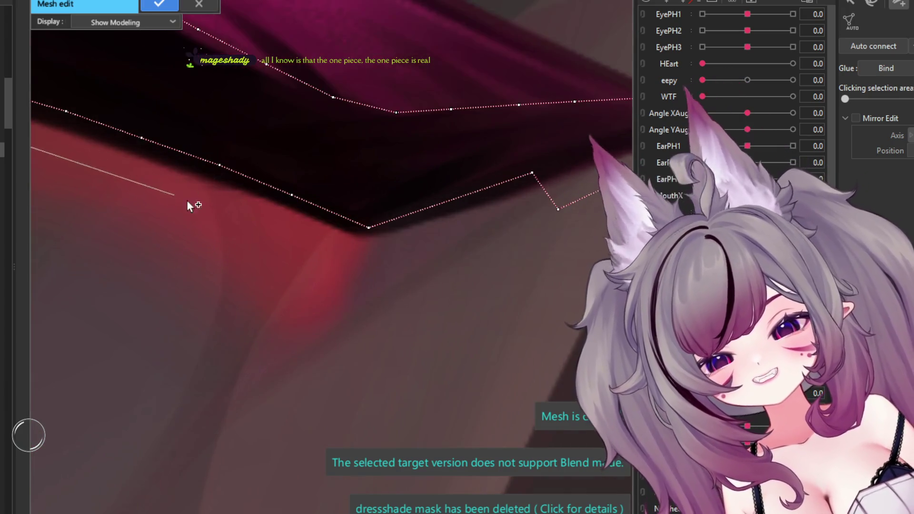
scroll(199, 192, "up", 3)
Step: Trace down to the lash corner, close the outline to triangulate, then select an edge vertex
left_click(290, 212)
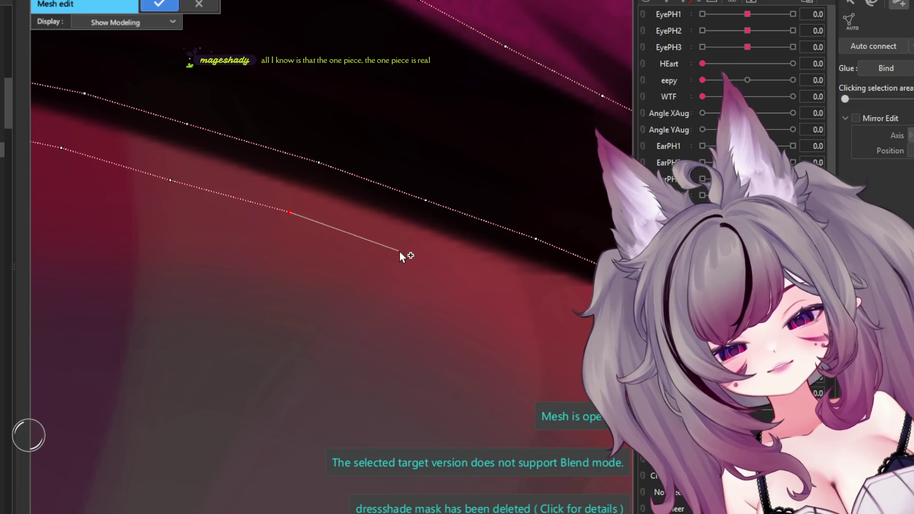
left_click(402, 250)
scroll(414, 241, "down", 3)
scroll(392, 233, "up", 3)
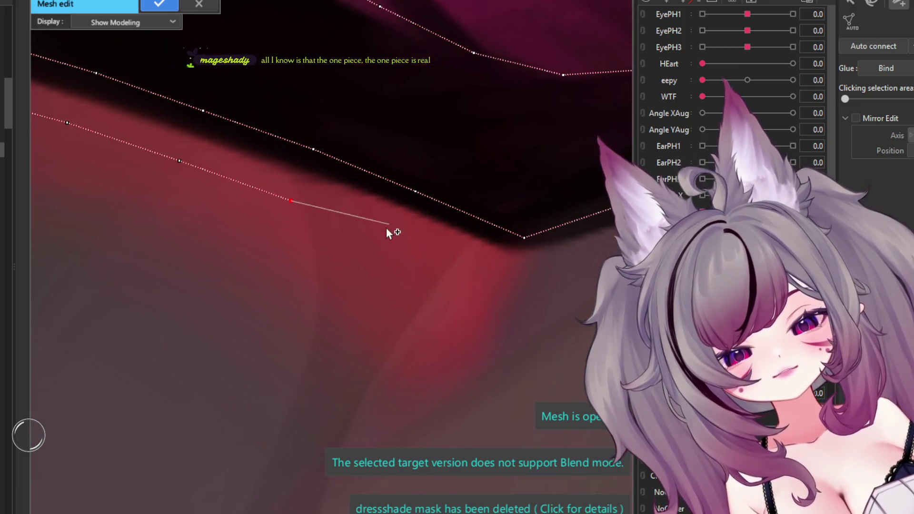
scroll(507, 280, "down", 2)
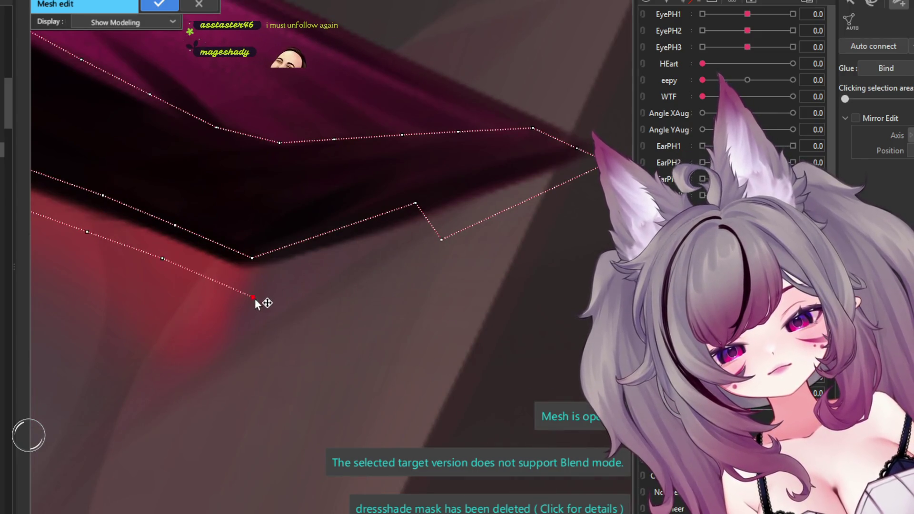
left_click(259, 301)
left_click(440, 238)
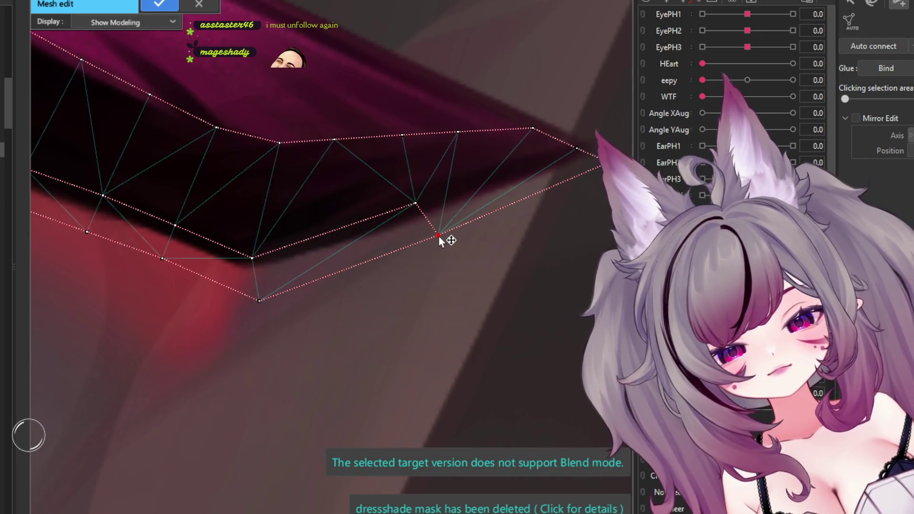
left_click(416, 204)
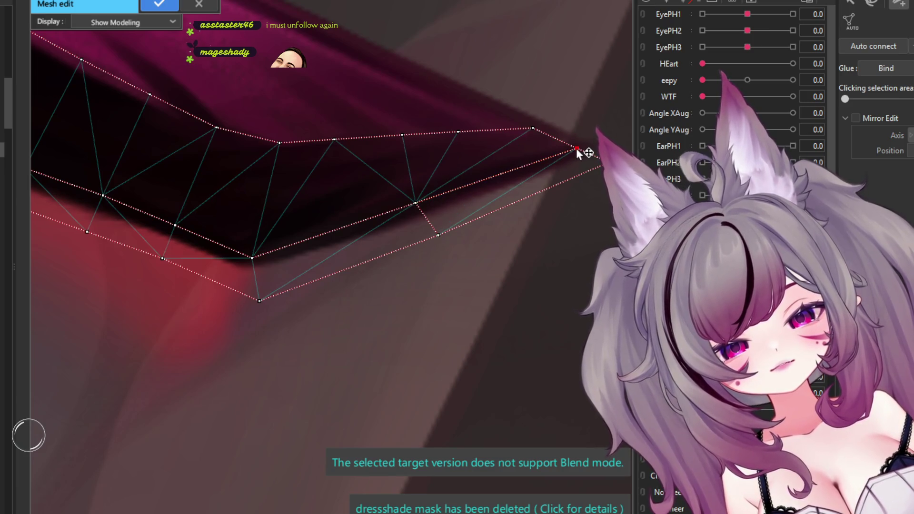
scroll(476, 105, "down", 3)
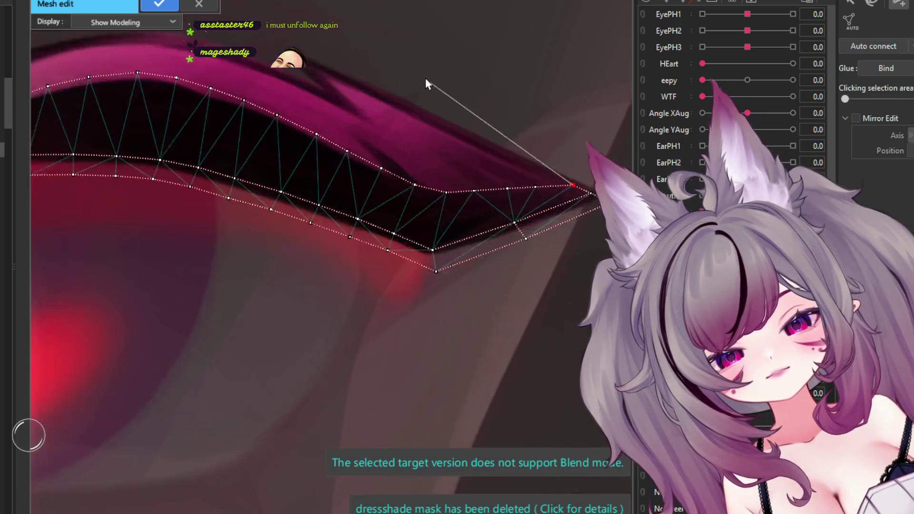
Step: Start a new mesh edge from the existing vertex up along the pink strand
scroll(426, 82, "up", 2)
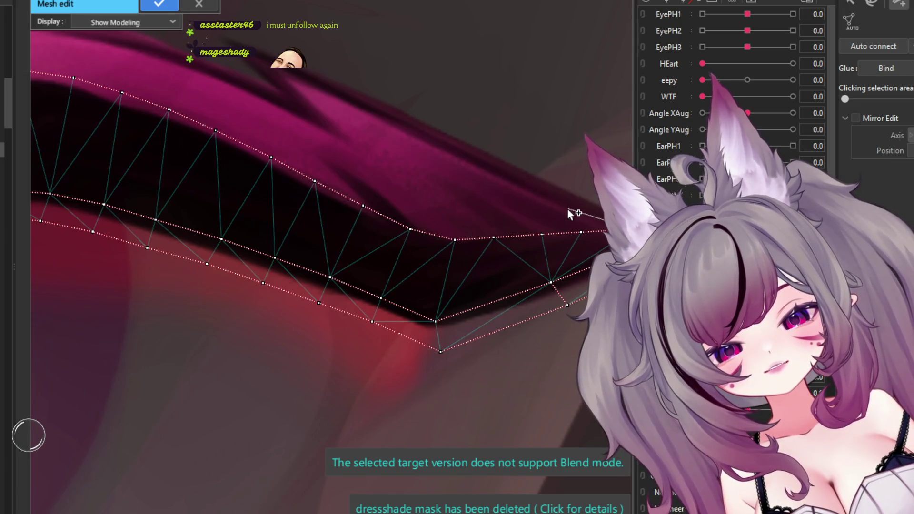
left_click(568, 210)
left_click(506, 180)
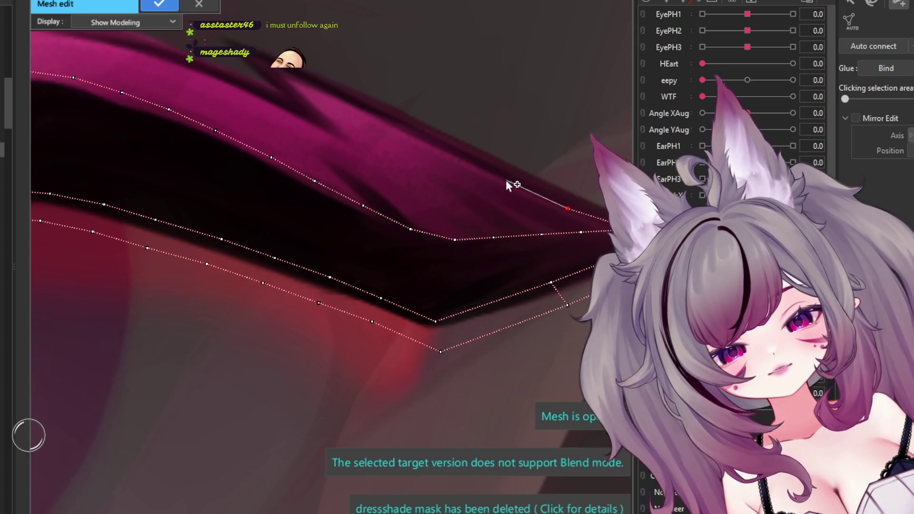
left_click(451, 154)
left_click(391, 125)
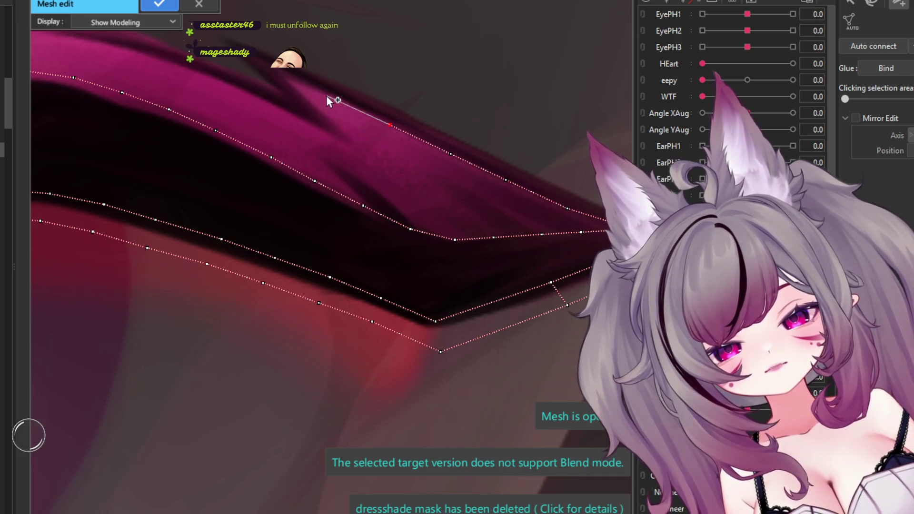
middle_click_drag(327, 96, 384, 177)
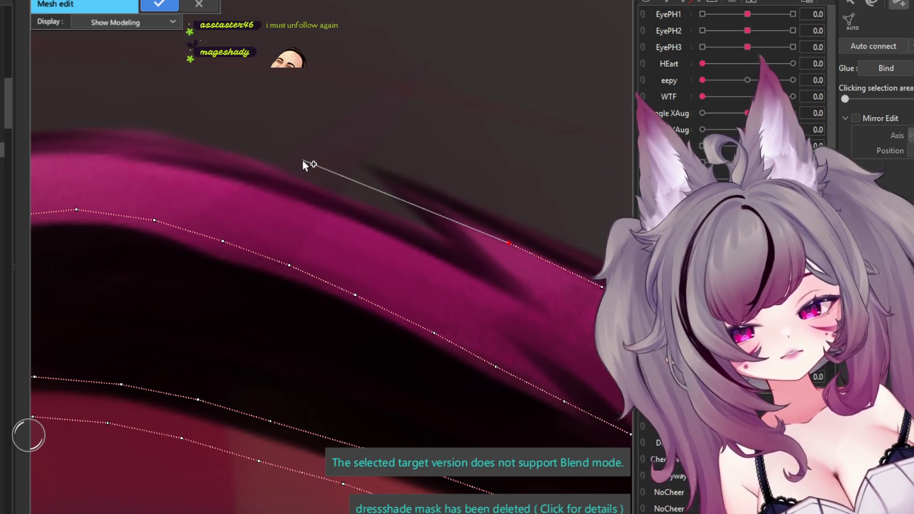
scroll(433, 194, "down", 3)
scroll(444, 195, "up", 4)
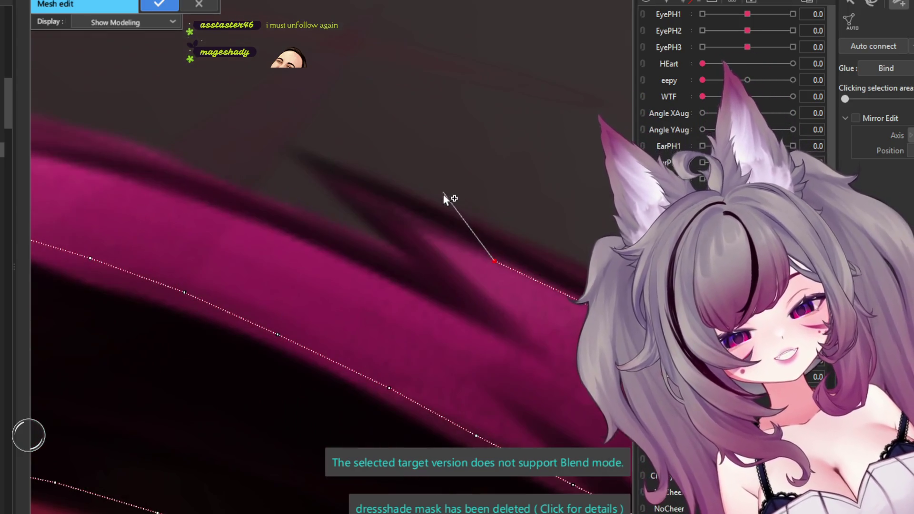
Step: Trace the zigzag notch: its inner corner, the spike point, and past it
left_click(397, 210)
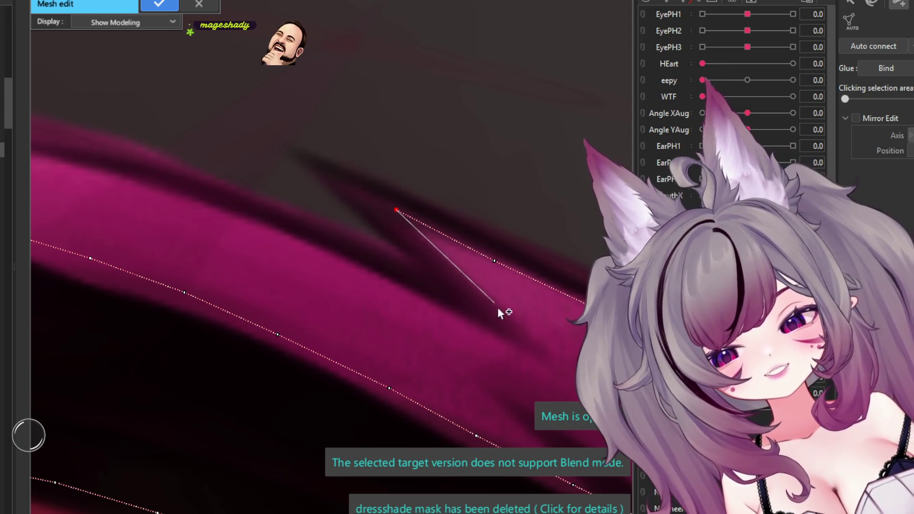
left_click(547, 356)
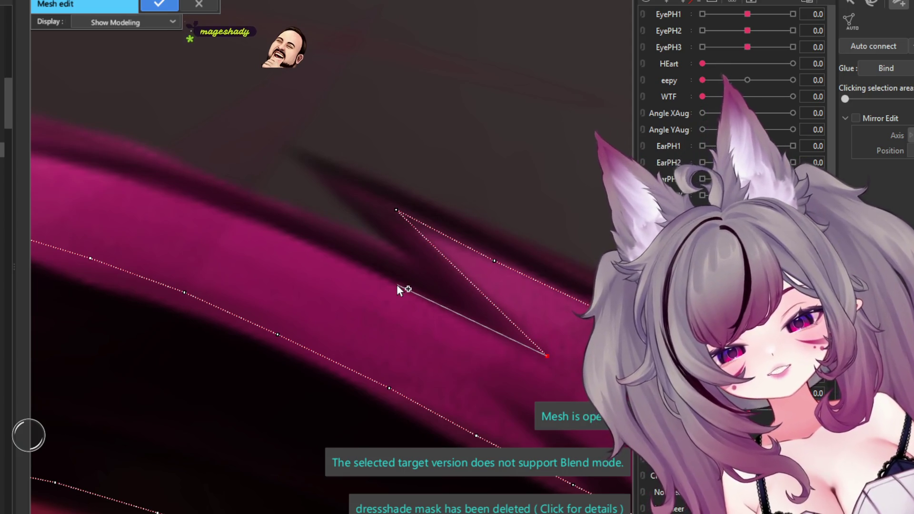
left_click(381, 283)
left_click(279, 234)
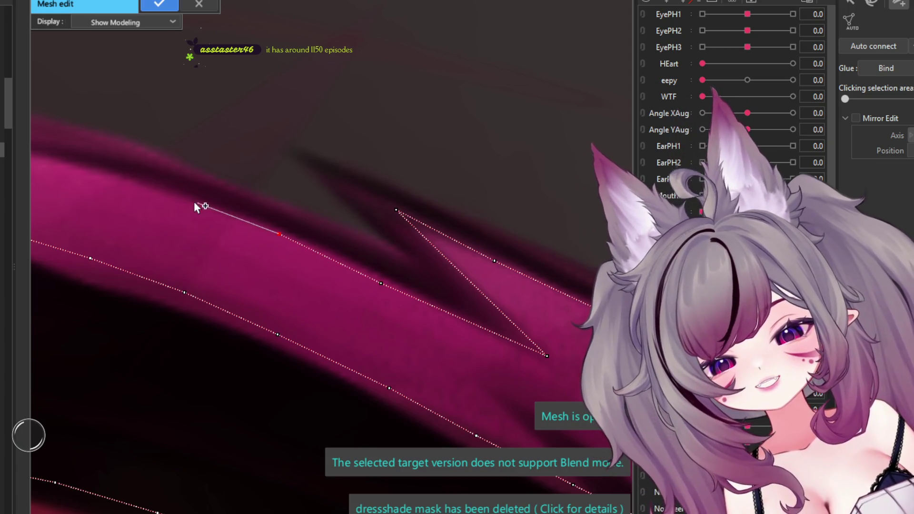
Step: Add three more points along the pink strand's upper edge
left_click(178, 193)
left_click(79, 168)
scroll(270, 183, "down", 5)
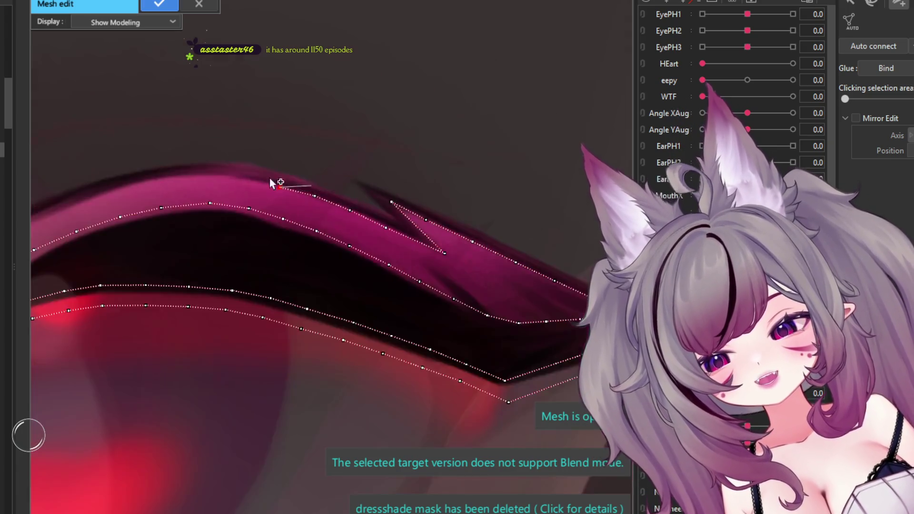
scroll(269, 181, "up", 5)
left_click(261, 201)
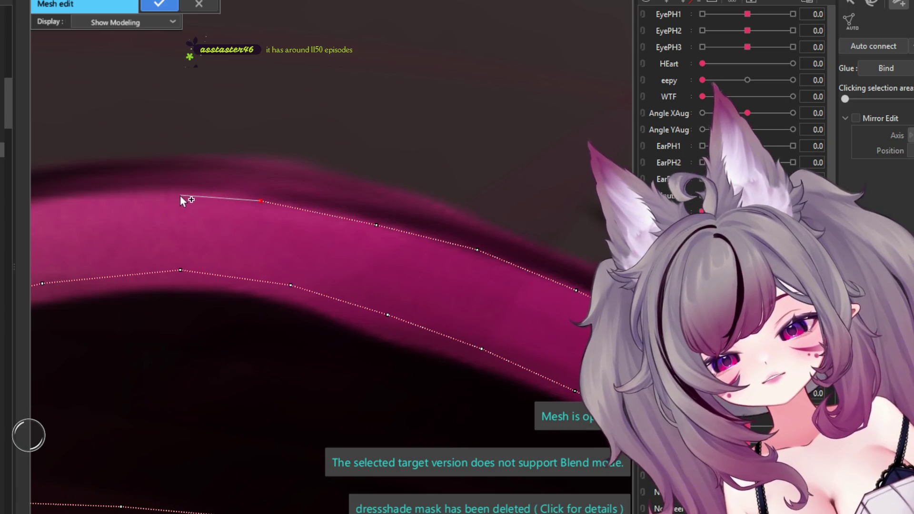
scroll(351, 204, "down", 4)
scroll(574, 243, "up", 4)
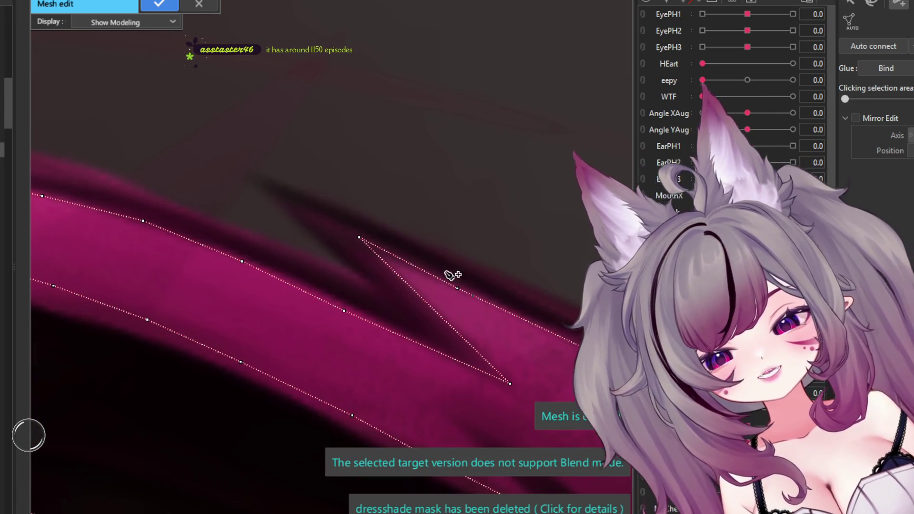
scroll(476, 271, "down", 4)
scroll(275, 218, "up", 4)
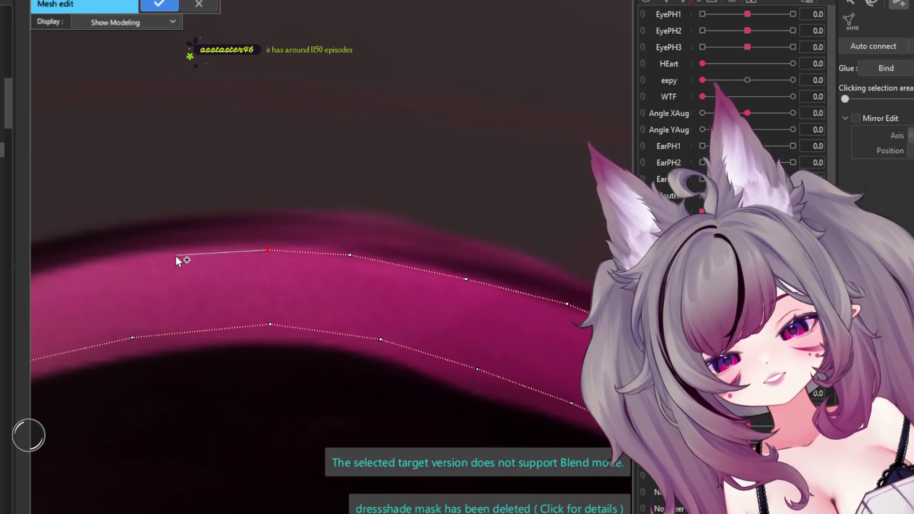
scroll(191, 252, "up", 2)
scroll(158, 259, "down", 3)
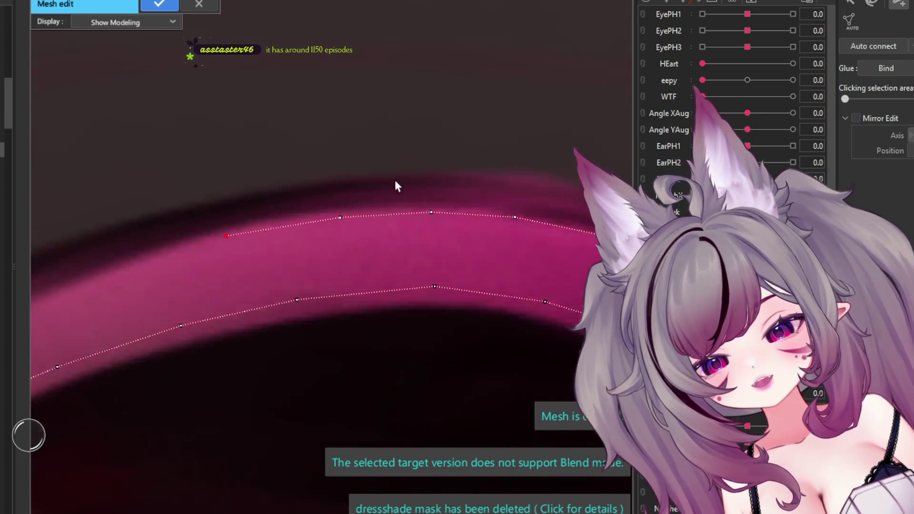
scroll(265, 218, "up", 2)
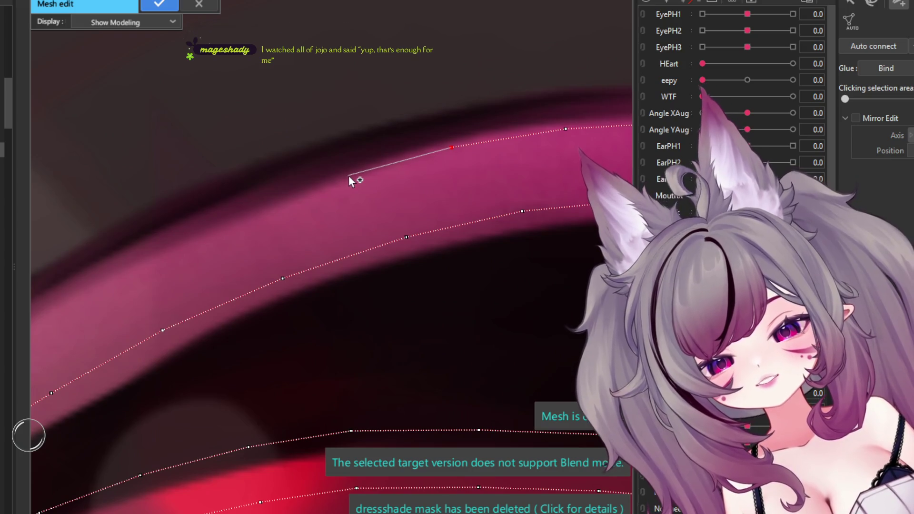
Step: Add points along the strand's upper edge, undoing the last misplaced one
left_click(349, 175)
left_click(250, 210)
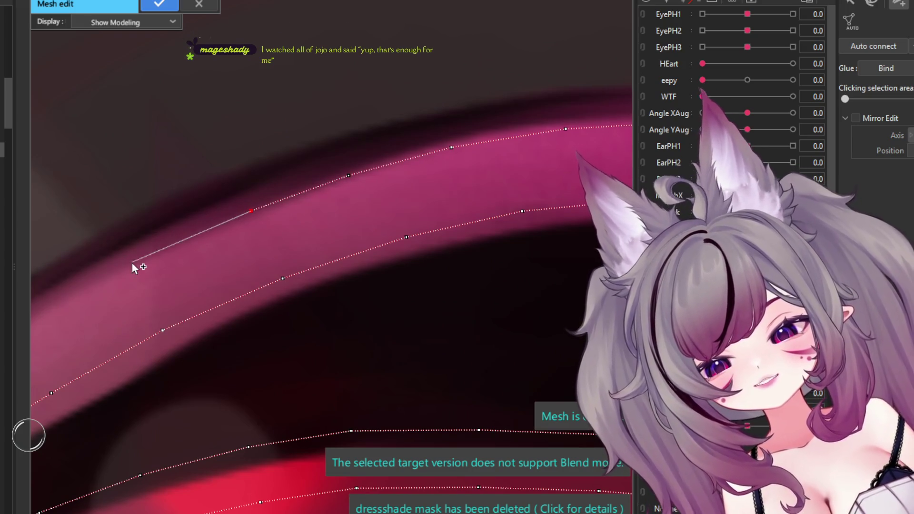
left_click(152, 253)
key("ctrl+z")
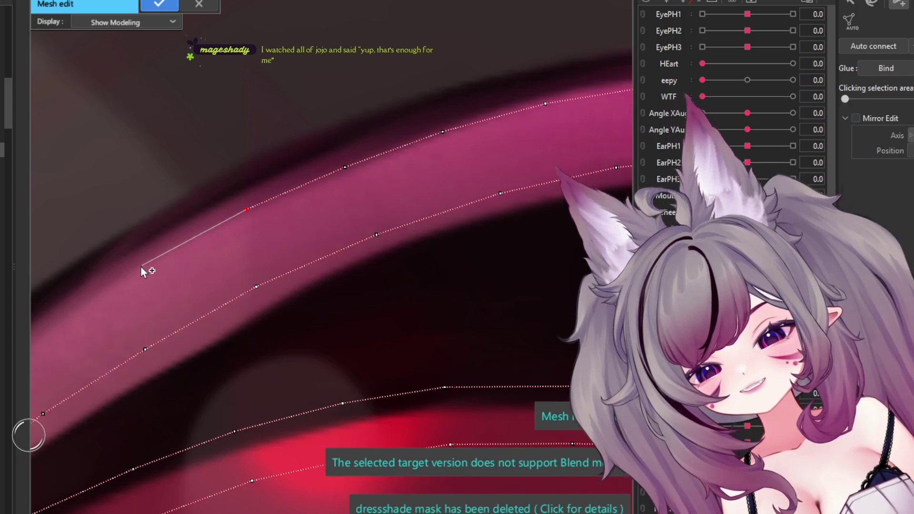
scroll(136, 305, "down", 1)
scroll(162, 286, "up", 2)
scroll(219, 250, "up", 1)
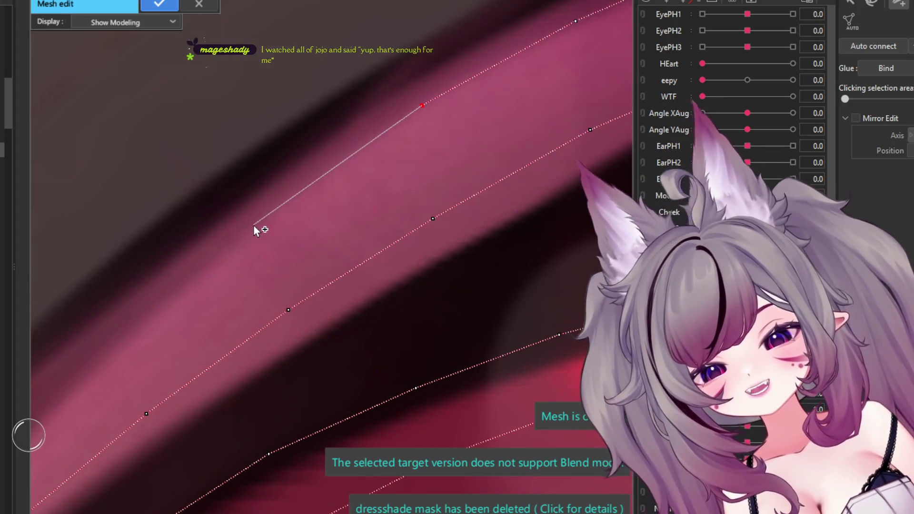
scroll(284, 210, "up", 1)
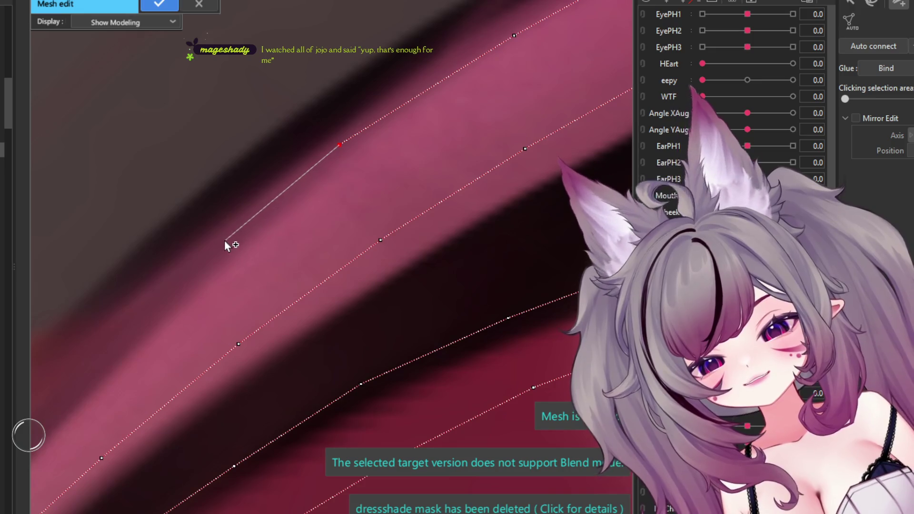
scroll(118, 338, "up", 1)
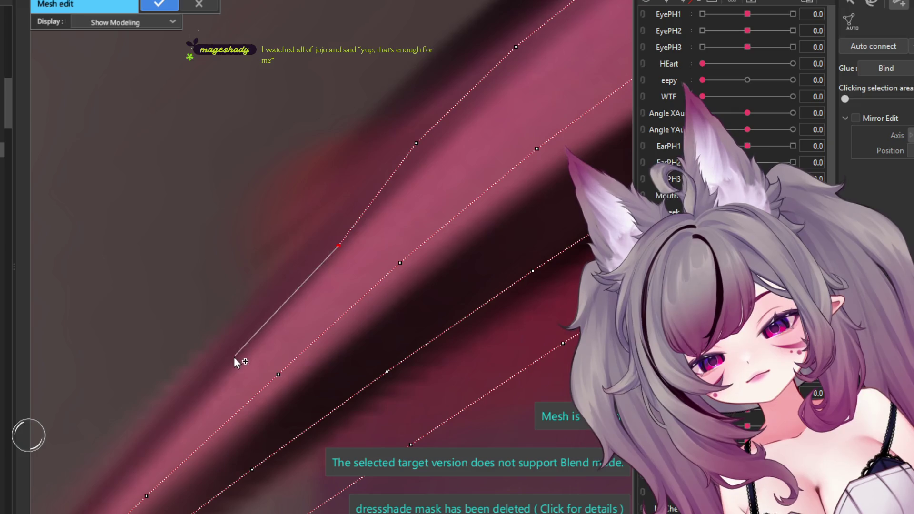
scroll(209, 378, "up", 2)
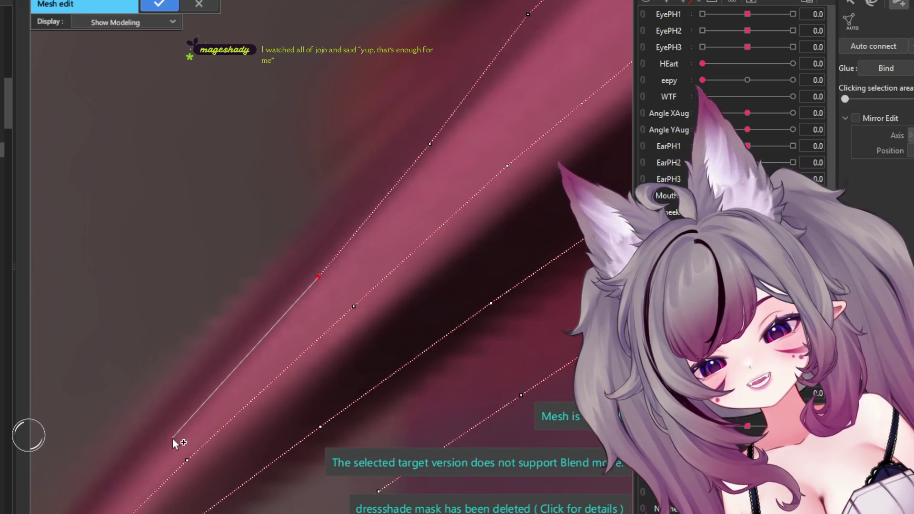
scroll(156, 461, "up", 1)
Step: Wrap the outline around the lash's pointed tip with new vertices
left_click(141, 454)
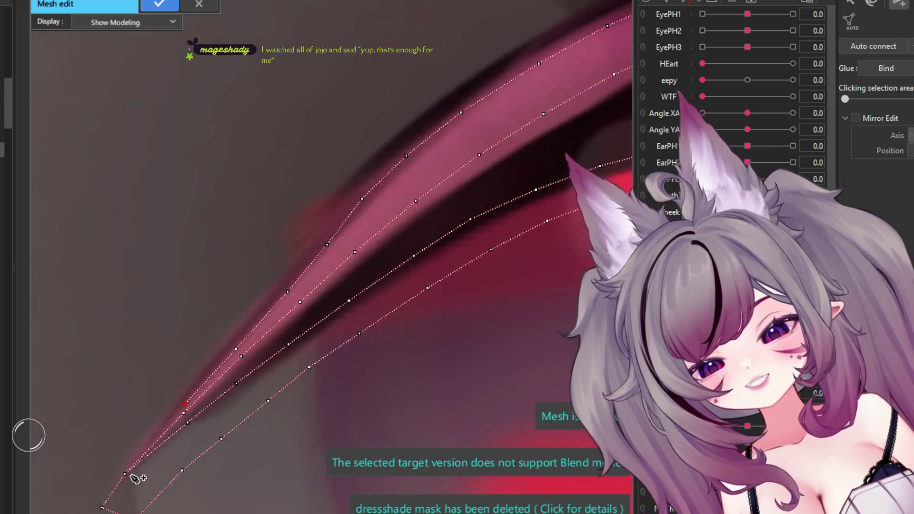
scroll(133, 461, "down", 1)
scroll(125, 469, "down", 1)
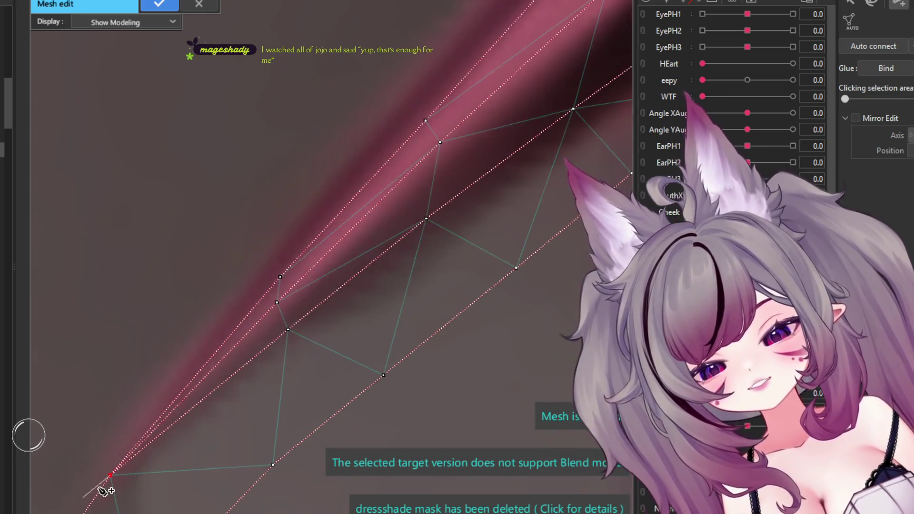
scroll(152, 469, "up", 3)
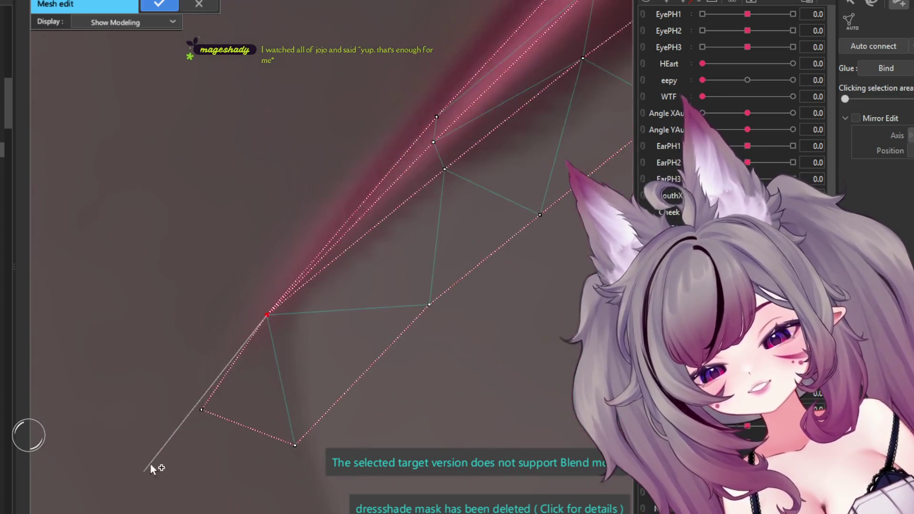
left_click(132, 369)
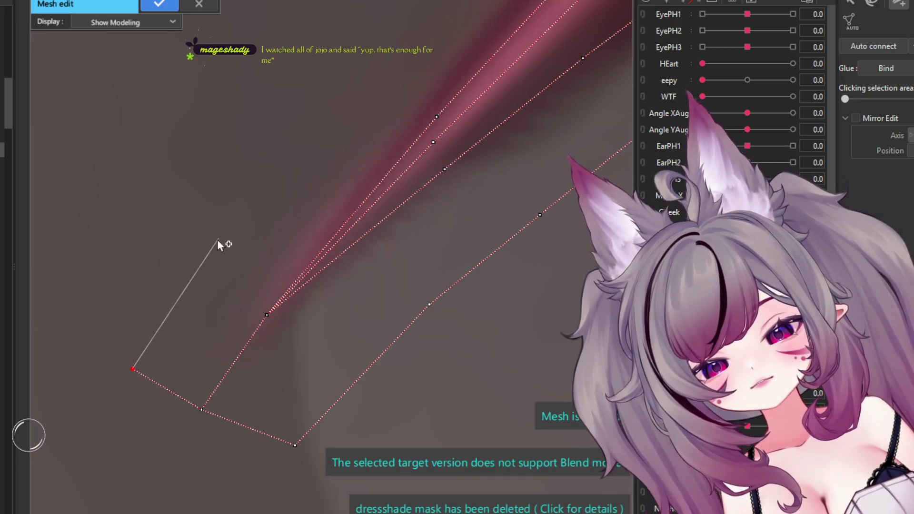
left_click(213, 246)
scroll(234, 207, "up", 2)
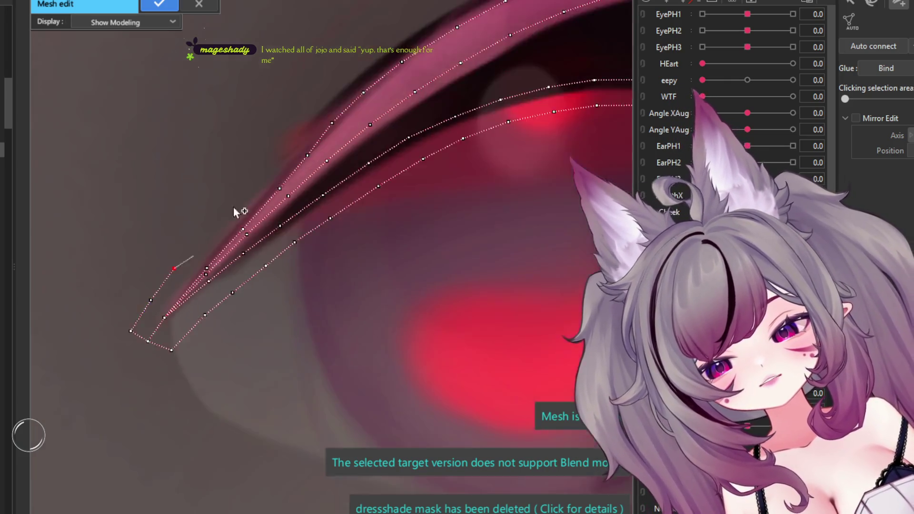
scroll(207, 253, "up", 2)
scroll(105, 347, "up", 2)
scroll(88, 394, "up", 2)
Step: Continue placing vertices along the lash's upper edge toward its far end
left_click(88, 392)
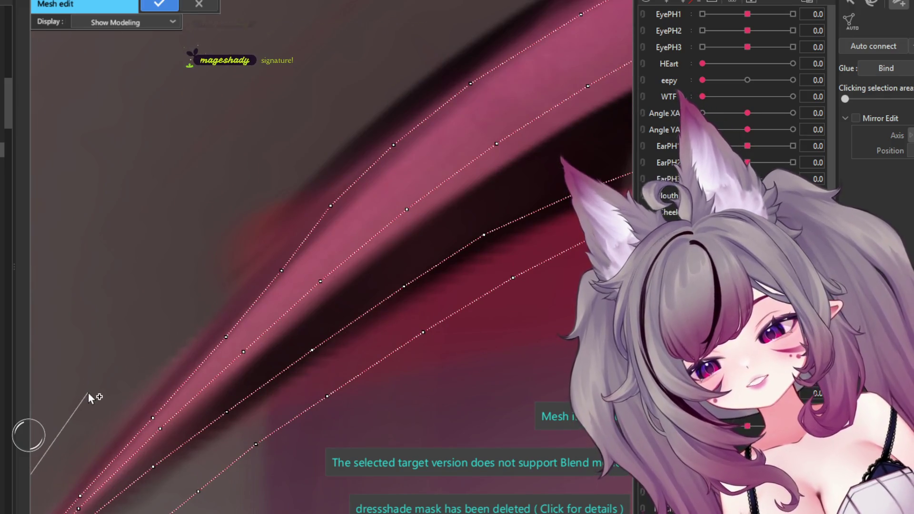
left_click(156, 309)
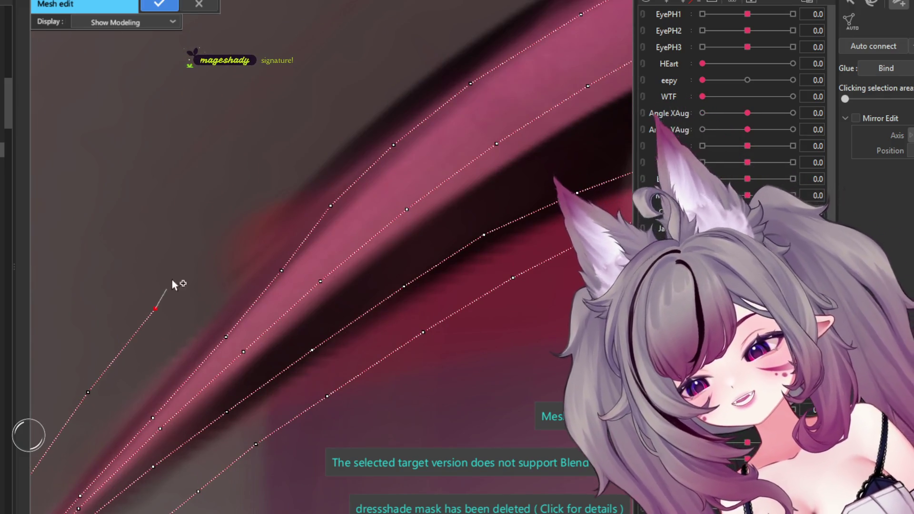
left_click(215, 225)
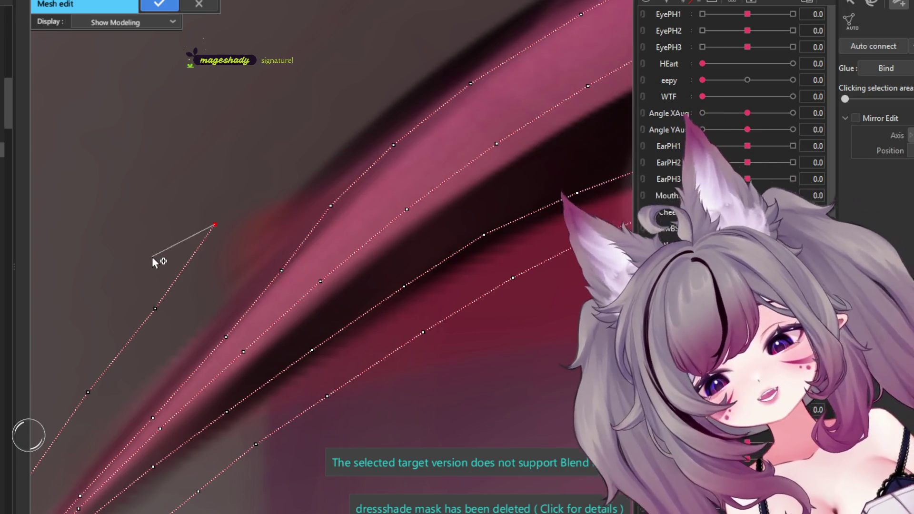
key("Escape")
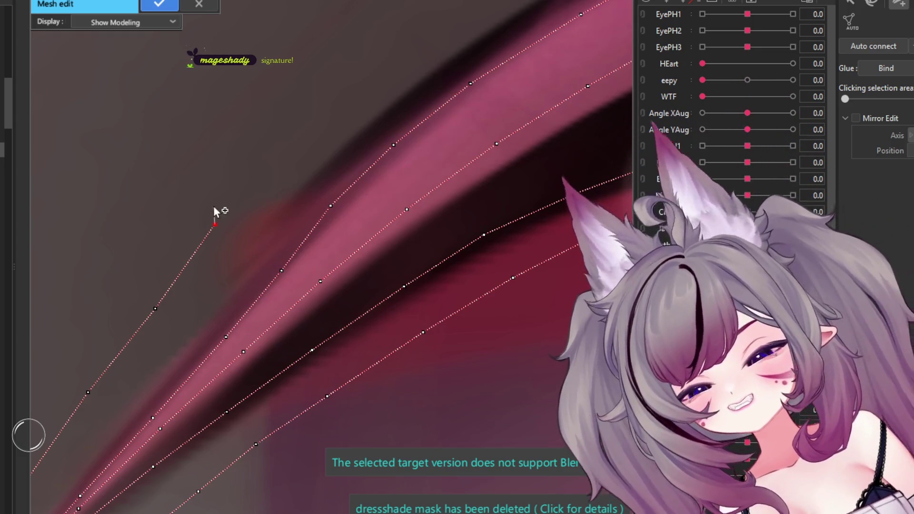
middle_click_drag(242, 150, 186, 215)
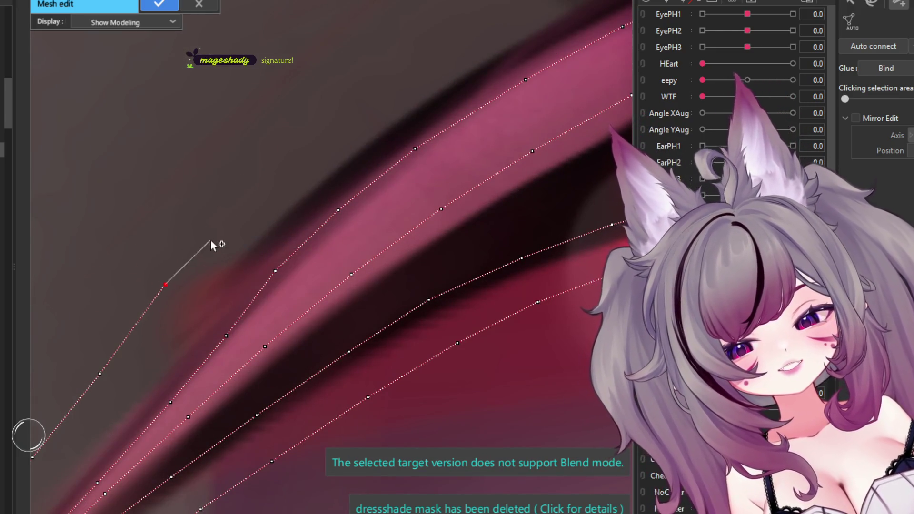
left_click(221, 210)
left_click(292, 143)
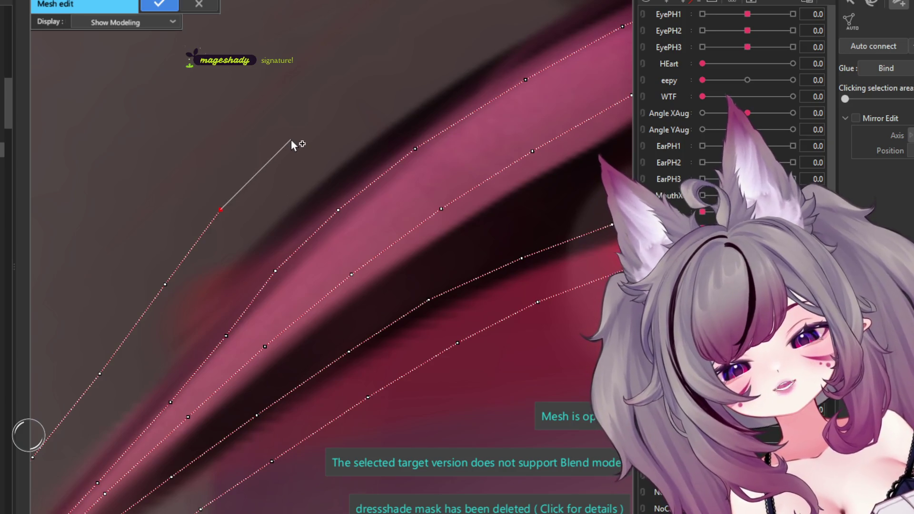
left_click(368, 87)
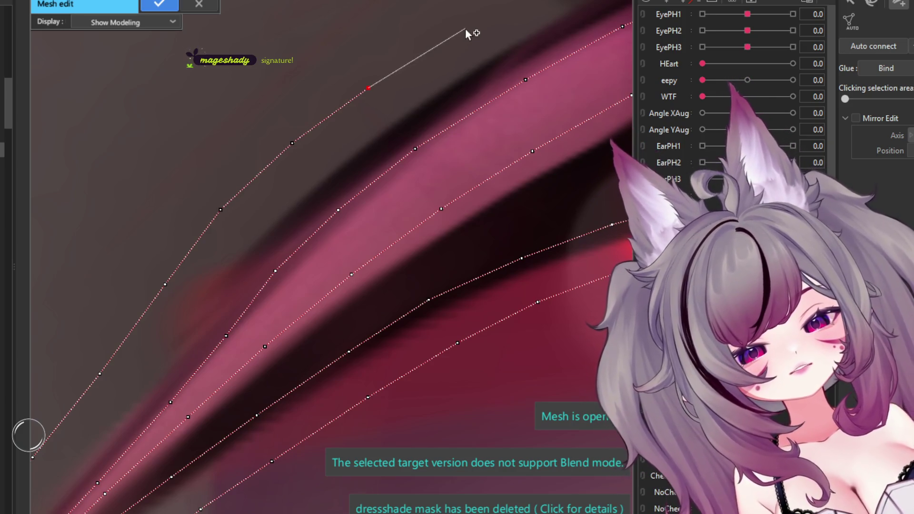
Step: Place two vertices along the curved top of the lash's outer part
mouse_move(486, 27)
middle_mouse_down()
mouse_move(377, 124)
mouse_move(262, 273)
middle_mouse_up()
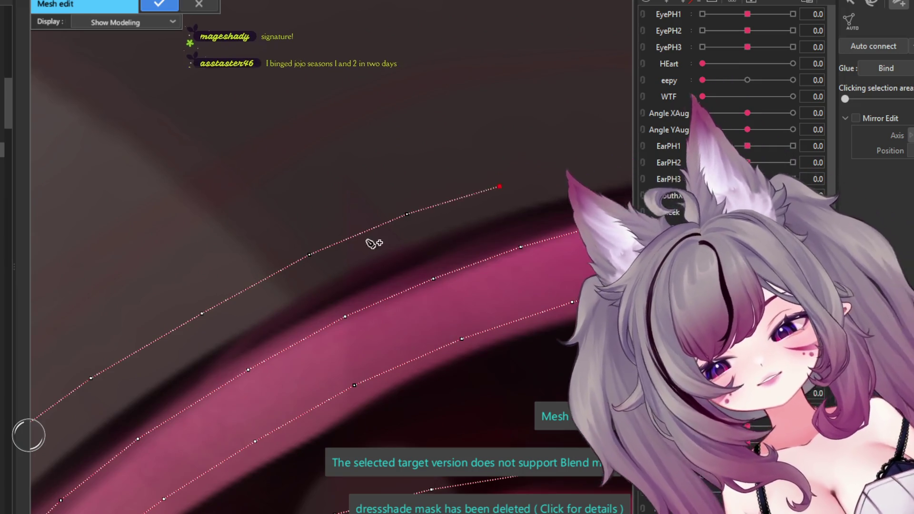
scroll(373, 245, "down", 2)
scroll(383, 292, "down", 2)
scroll(423, 312, "up", 3)
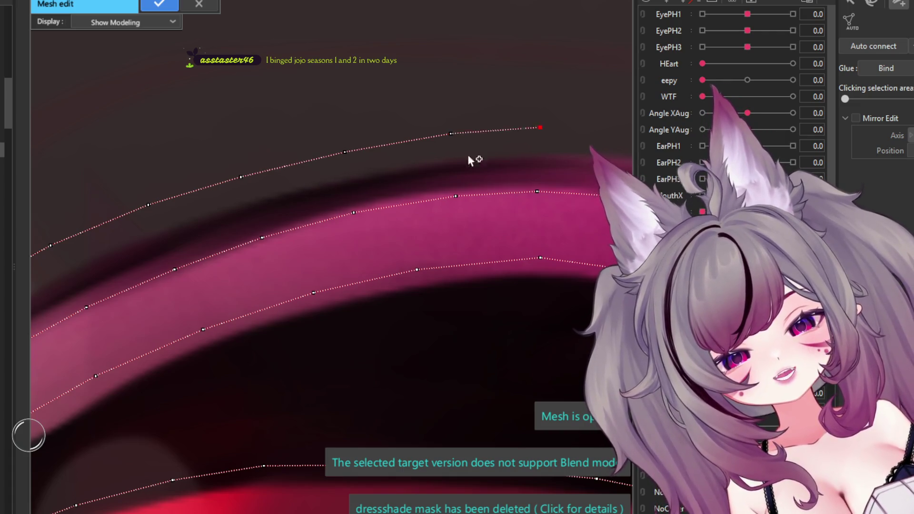
middle_click_drag(474, 159, 364, 224)
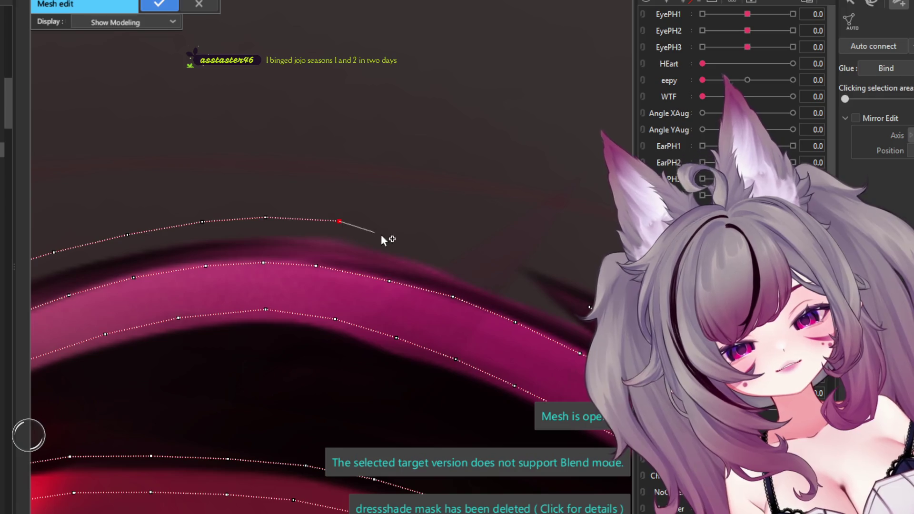
left_click(400, 236)
left_click(466, 257)
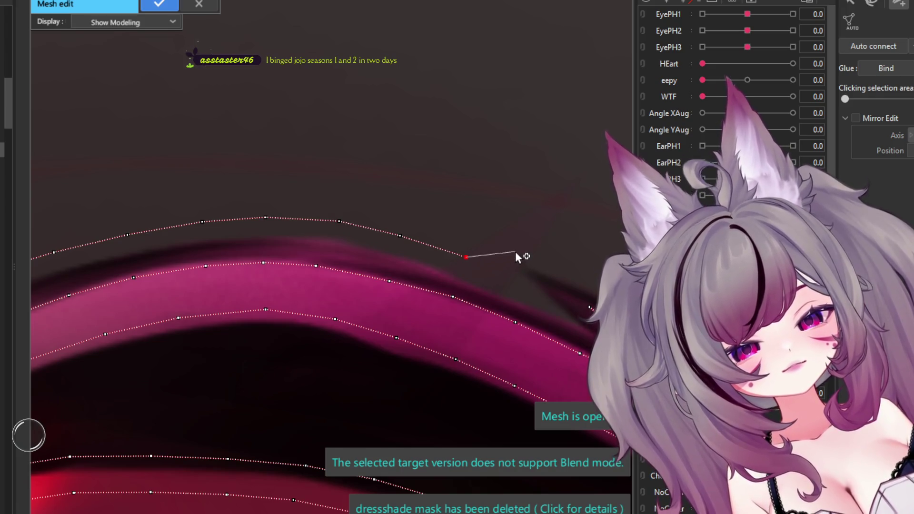
middle_click_drag(424, 253, 387, 227)
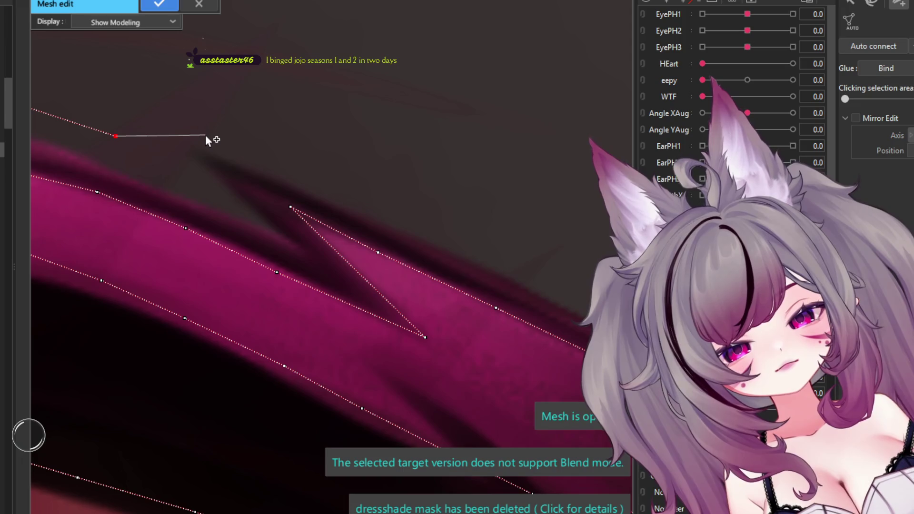
Step: Trace the notches of the lash's spiky upper edge with new vertices
left_click(187, 176)
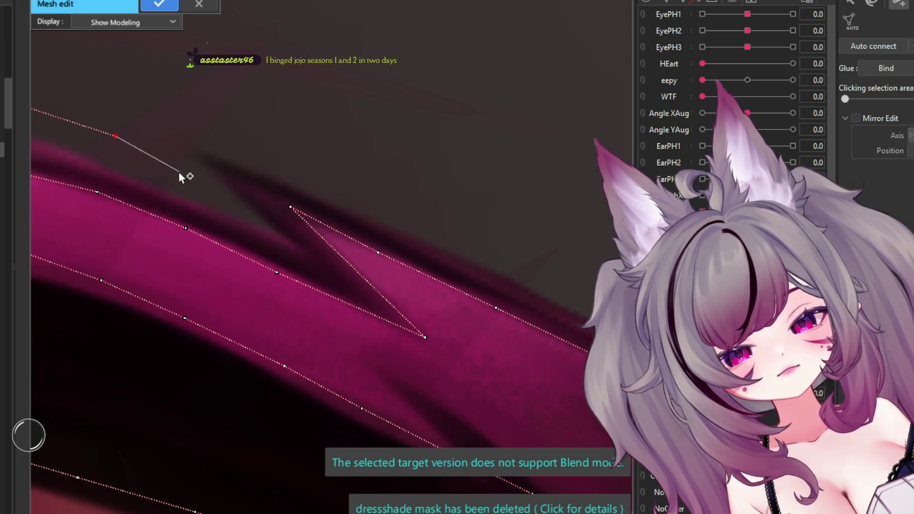
left_click(171, 131)
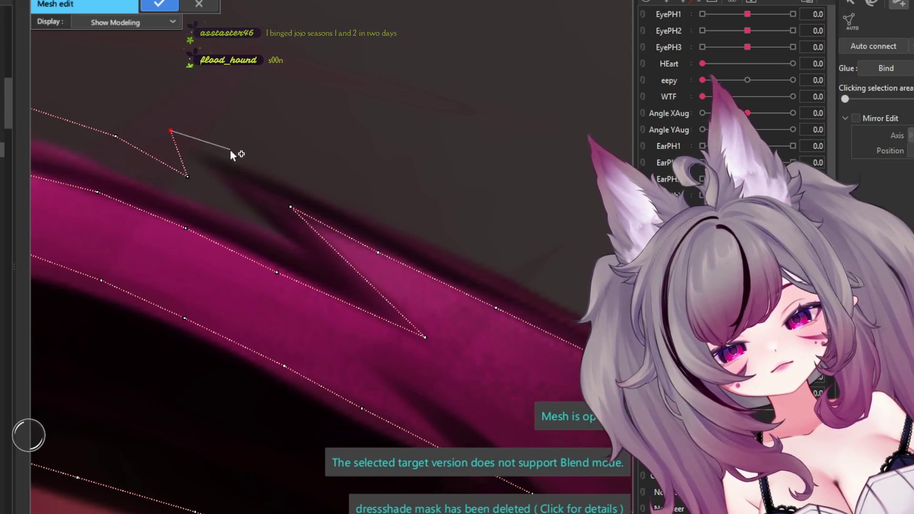
left_click(392, 217)
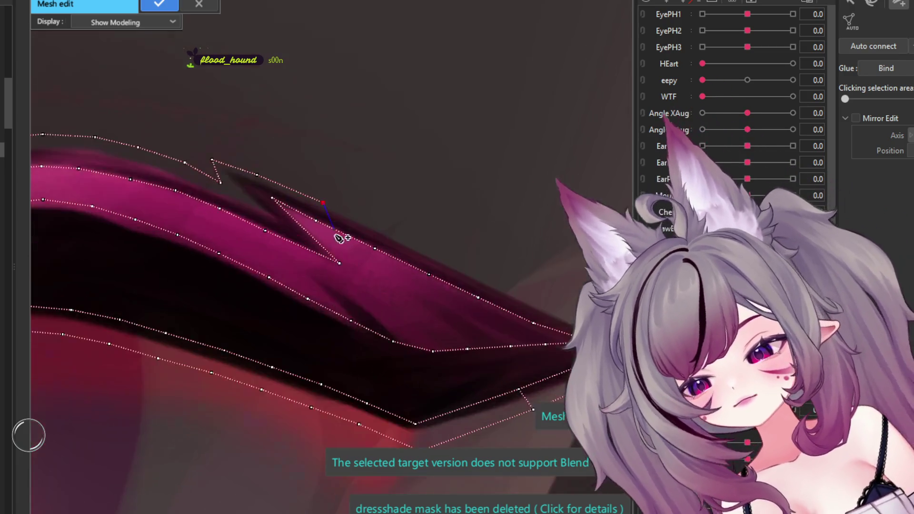
scroll(353, 235, "down", 2)
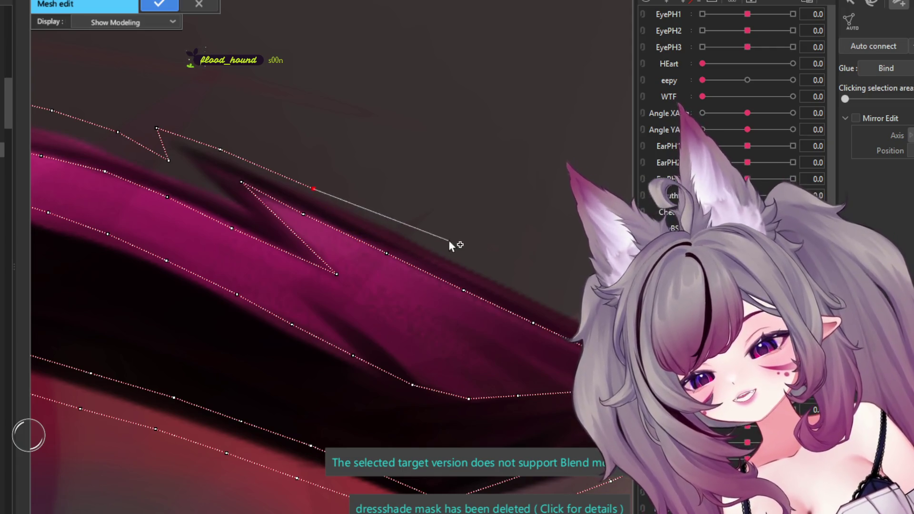
scroll(410, 238, "up", 2)
left_click(398, 226)
scroll(276, 233, "down", 2)
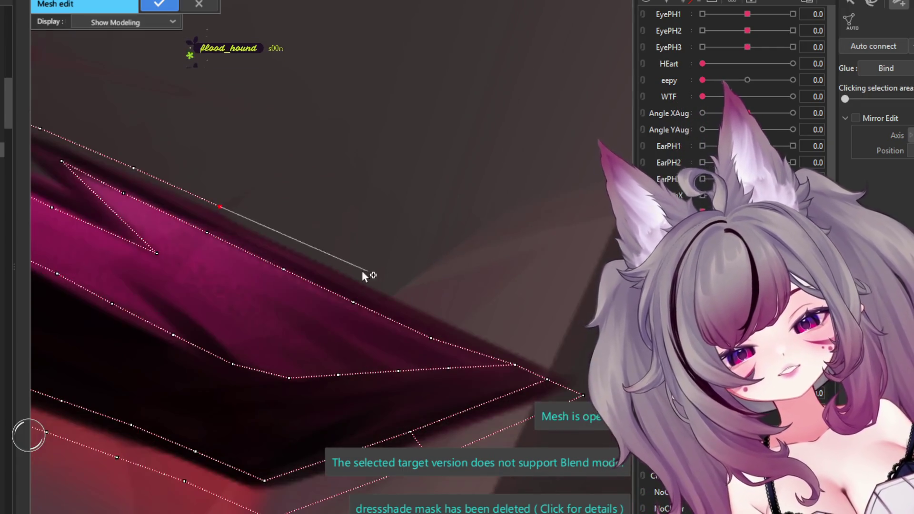
Step: Add vertices out to the lash's outer corner and close the outline to triangulate
left_click(316, 250)
left_click(377, 278)
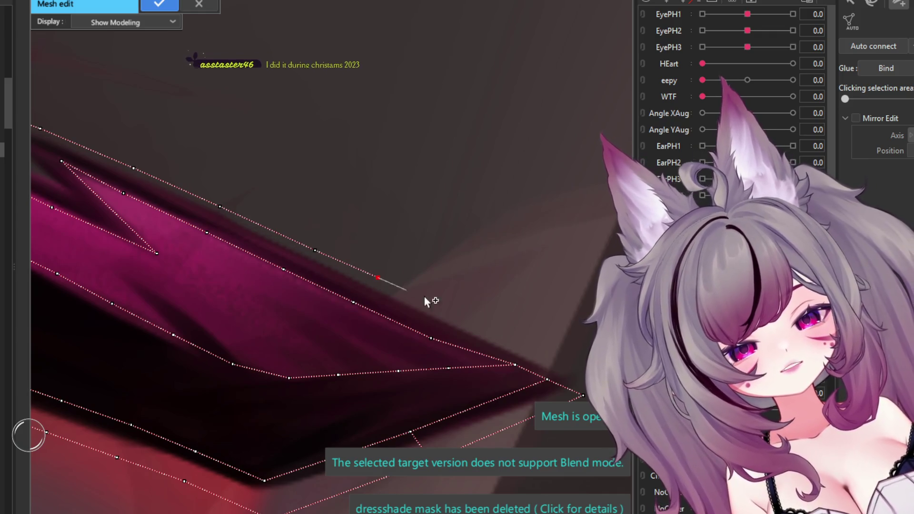
scroll(450, 313, "down", 2)
scroll(481, 331, "up", 2)
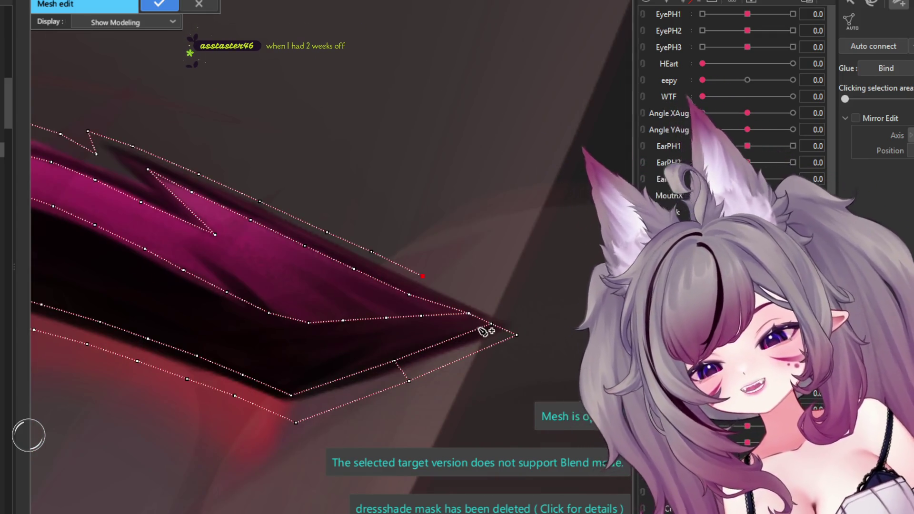
scroll(465, 301, "up", 1)
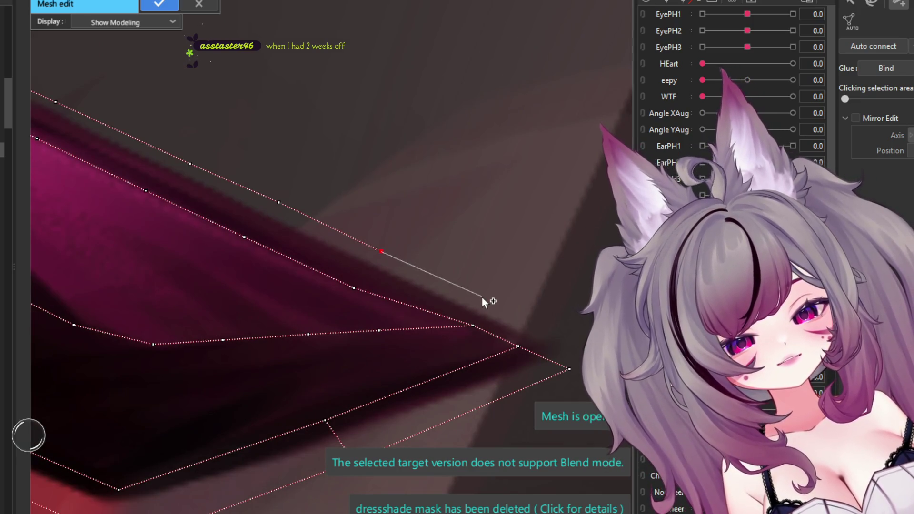
left_click(482, 297)
left_click(536, 322)
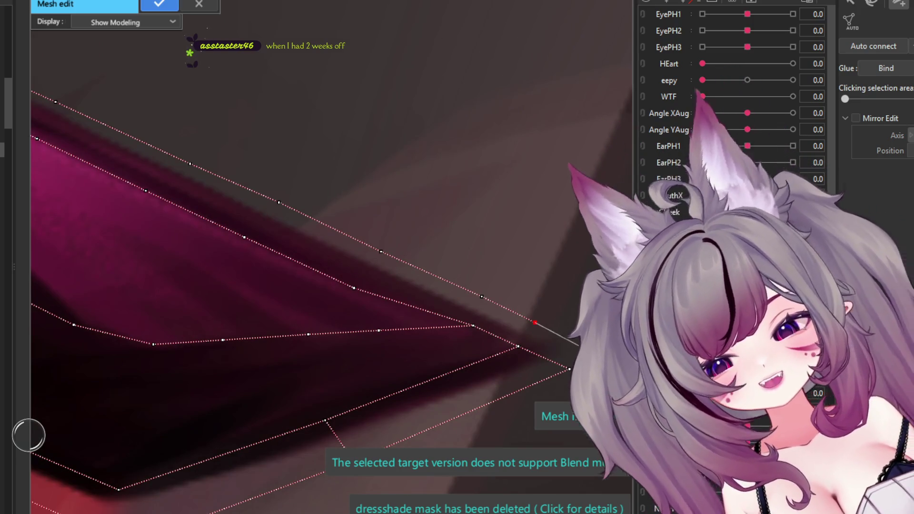
left_click(570, 369)
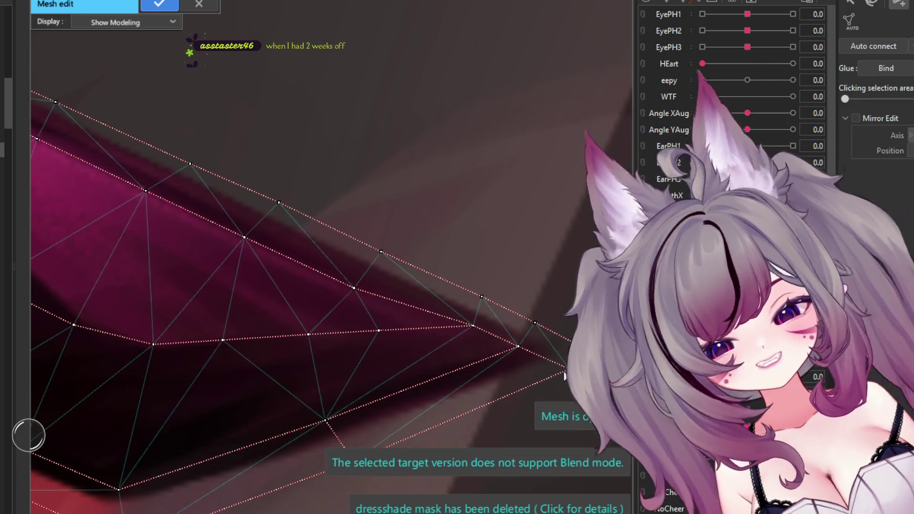
Step: Drag the stray top vertex back into line with the eyeliner outline
scroll(573, 333, "down", 2)
scroll(584, 281, "down", 2)
scroll(584, 281, "down", 2)
scroll(370, 268, "up", 2)
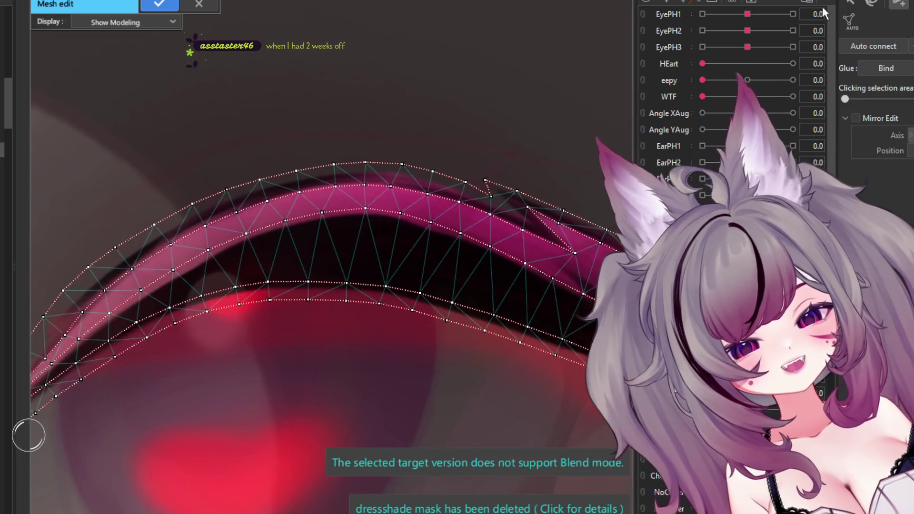
scroll(450, 194, "down", 2)
scroll(419, 216, "up", 2)
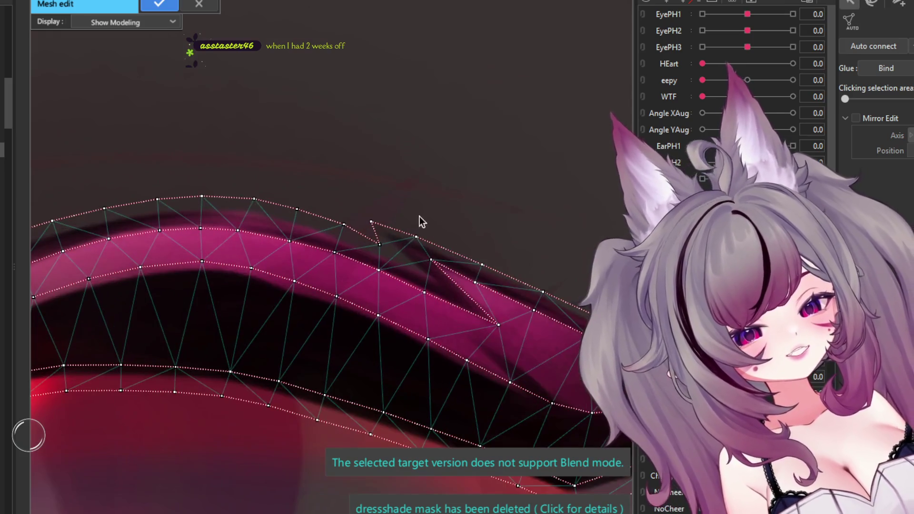
scroll(382, 221, "up", 2)
left_click_drag(364, 214, 357, 207)
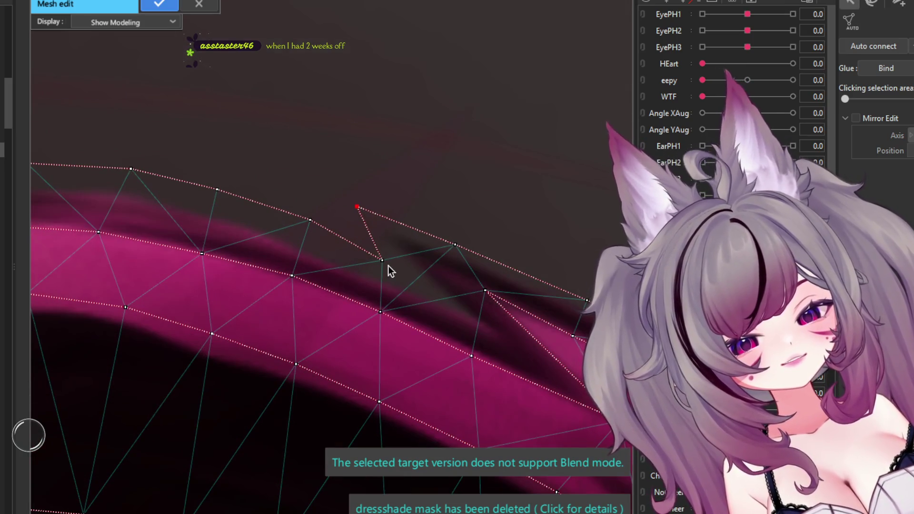
left_click_drag(381, 260, 382, 253)
Step: Apply the eyeliner mesh edit and select the small eye-corner lash piece
scroll(335, 236, "down", 2)
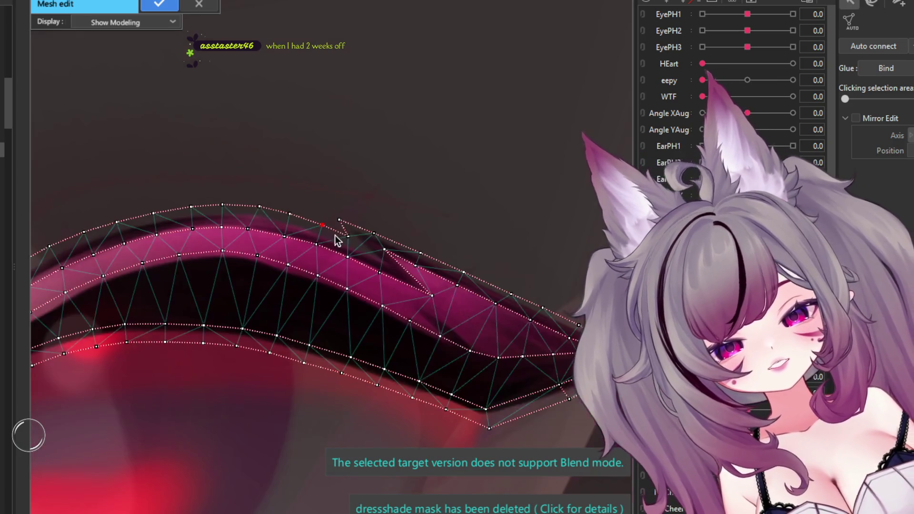
scroll(450, 281, "down", 2)
scroll(352, 260, "down", 1)
scroll(287, 298, "up", 3)
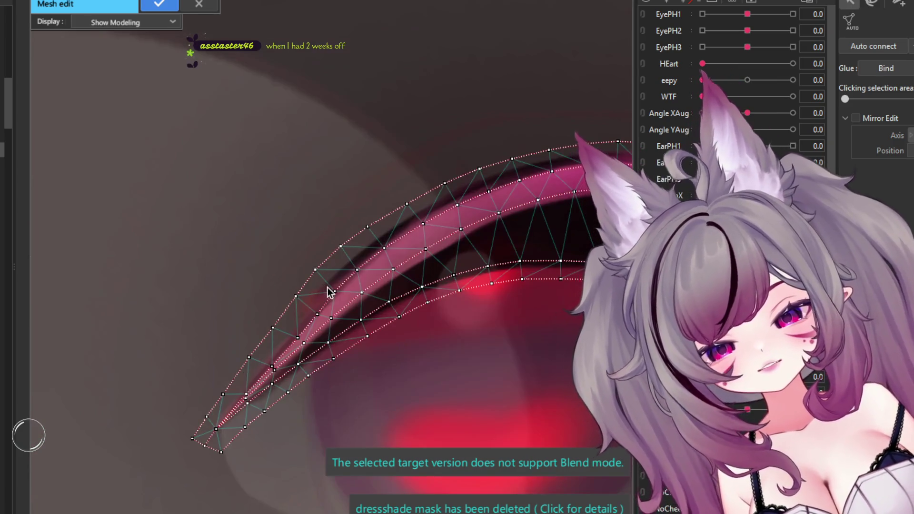
scroll(327, 290, "down", 2)
left_click(162, 13)
scroll(419, 276, "down", 2)
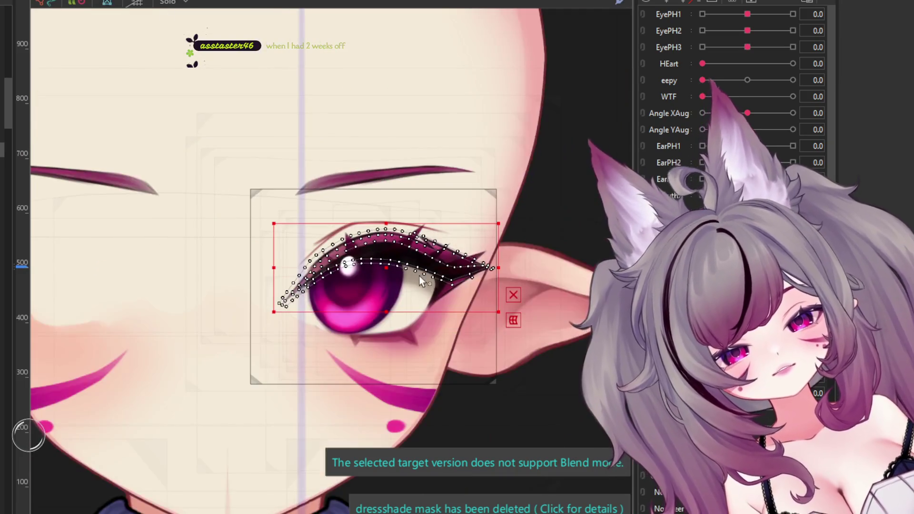
scroll(423, 276, "up", 2)
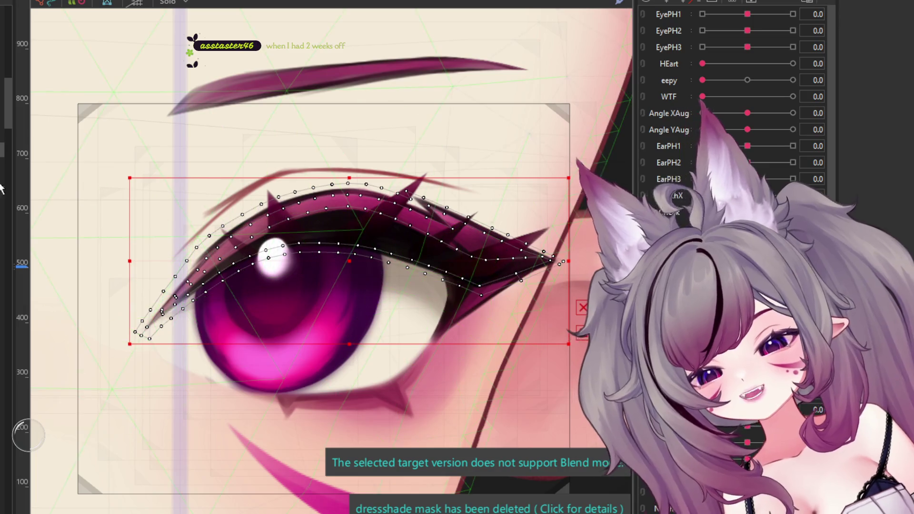
left_click(404, 271)
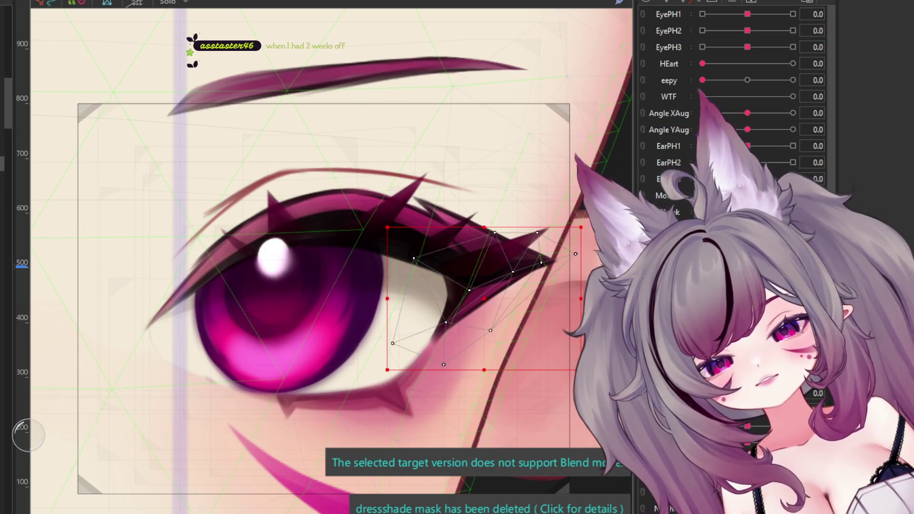
Step: Delete all of the eye-corner lash's automatic mesh vertices, then zoom in on the piece
key("ctrl+e")
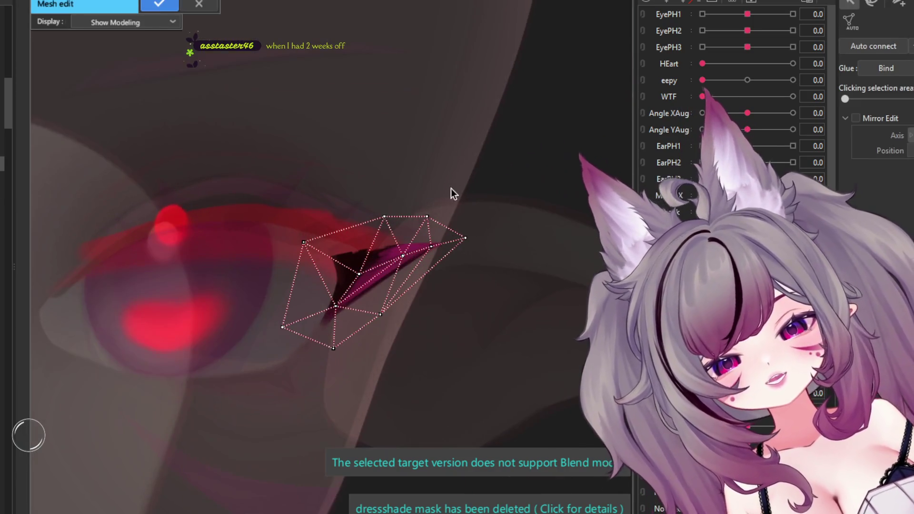
left_click_drag(486, 180, 176, 389)
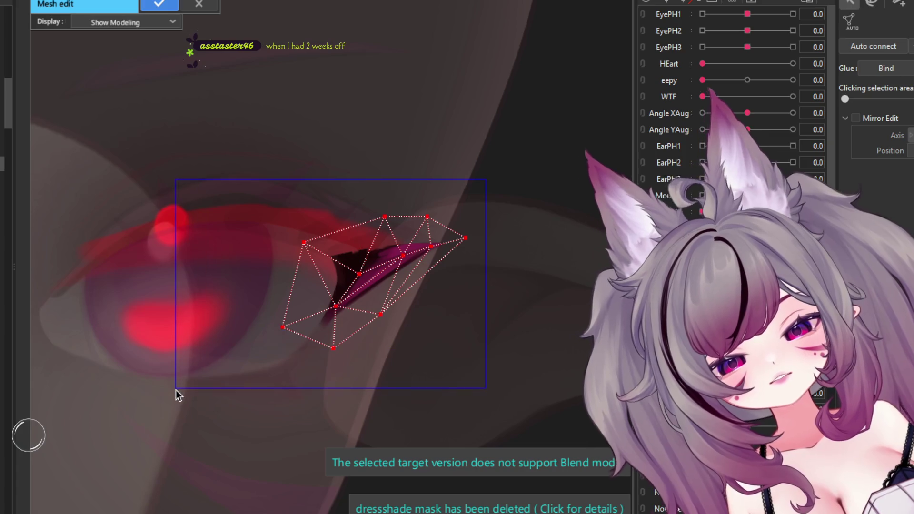
key("Delete")
scroll(393, 318, "up", 3)
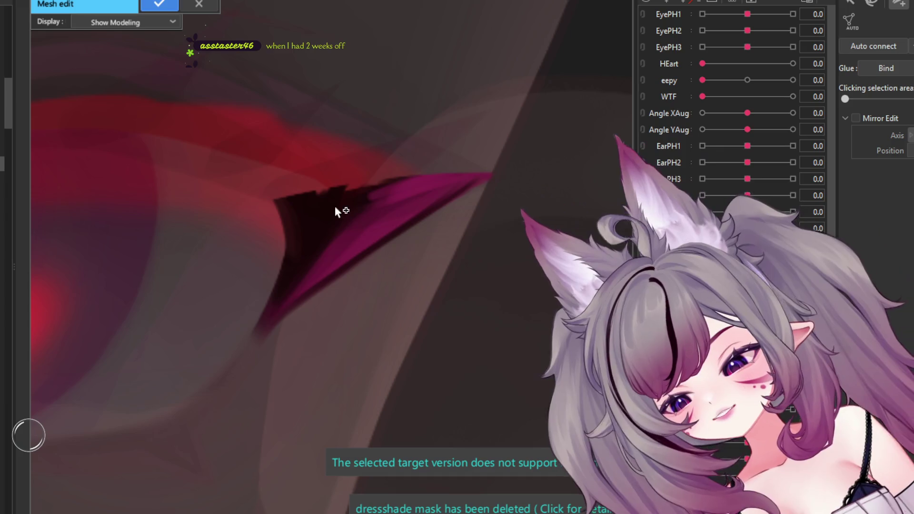
scroll(339, 202, "up", 2)
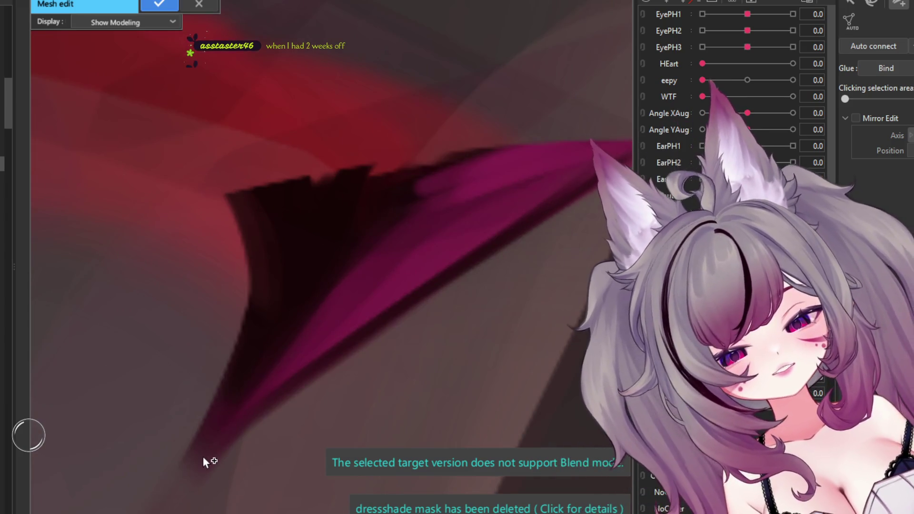
Step: Place vertices up the pink lash's upper edge from its lower tip to its pointed tip
left_click(203, 456)
left_click(244, 406)
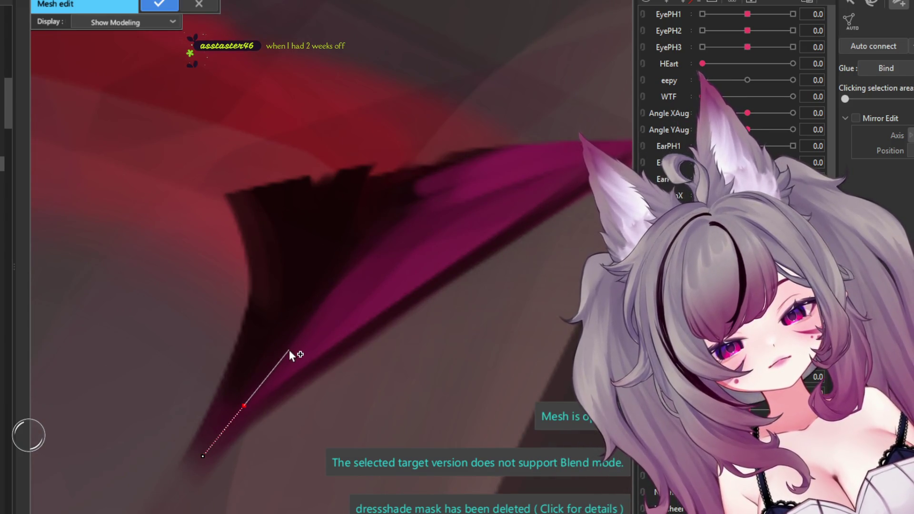
left_click(289, 350)
left_click(333, 293)
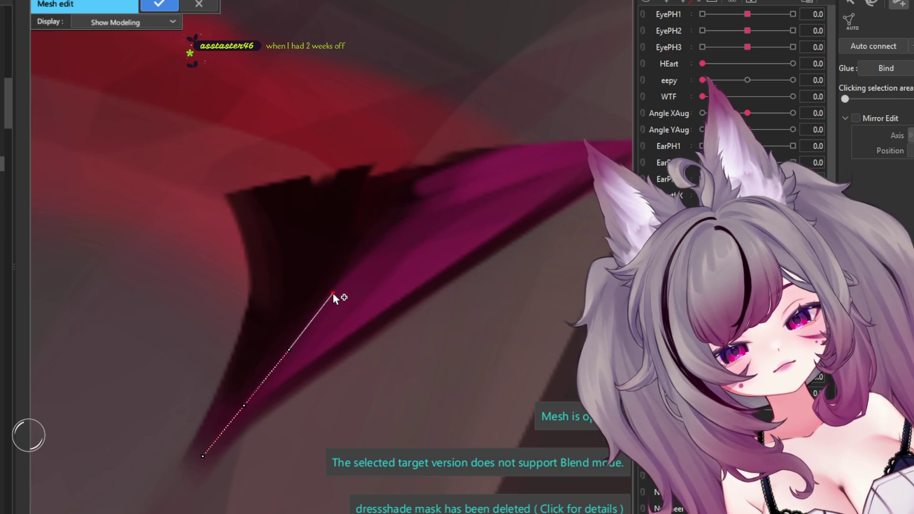
left_click(377, 245)
left_click(437, 185)
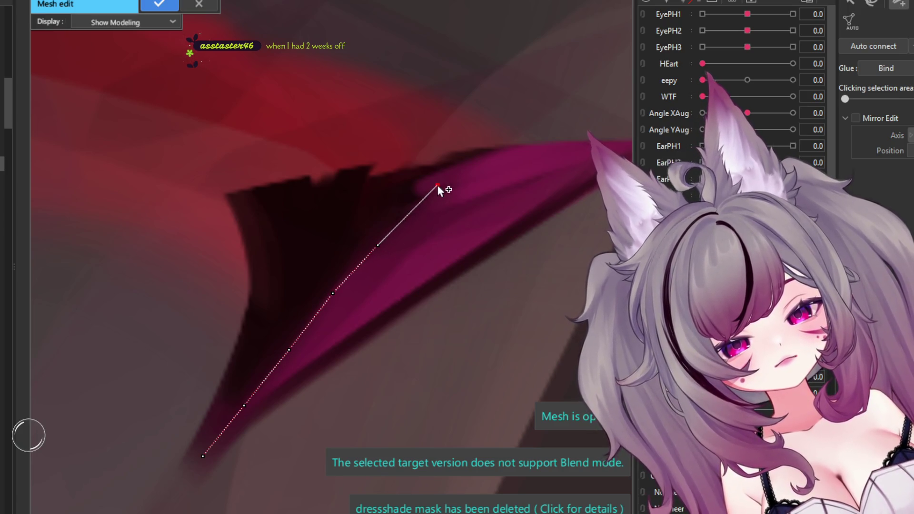
left_click(478, 147)
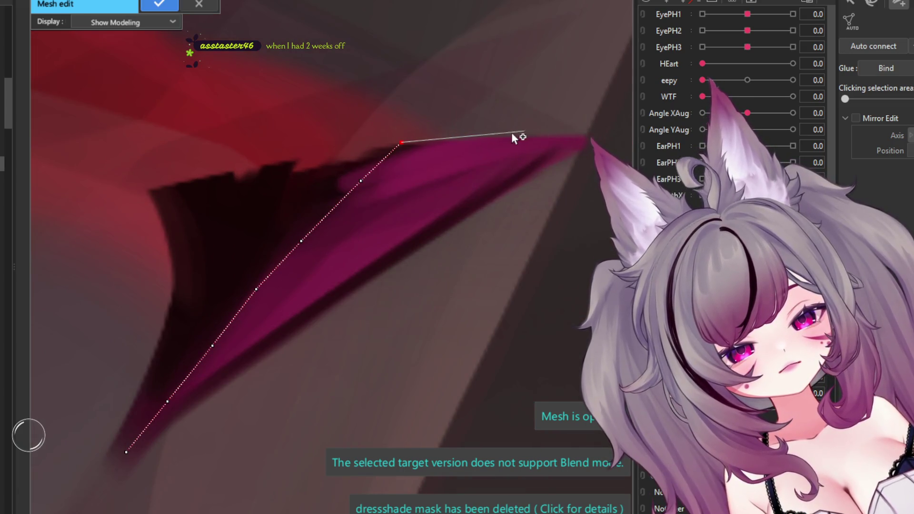
left_click(506, 133)
left_click(590, 137)
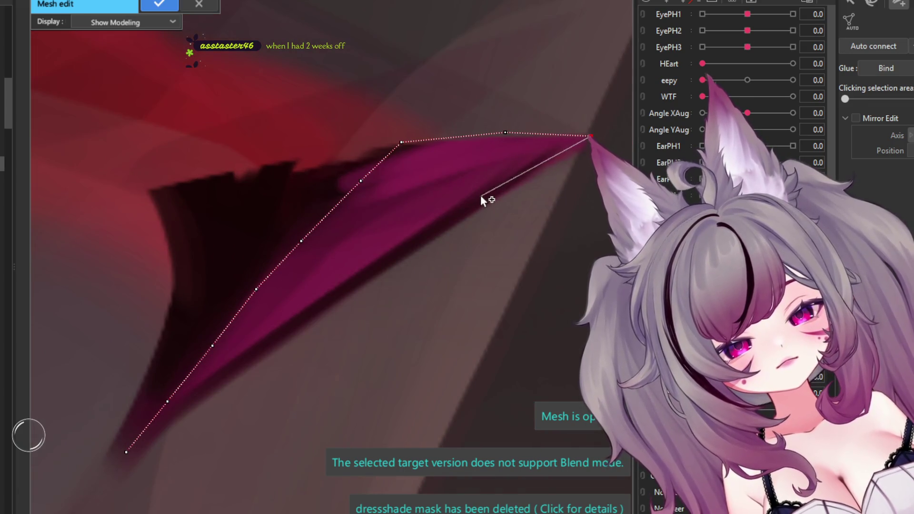
left_click_drag(591, 137, 570, 137)
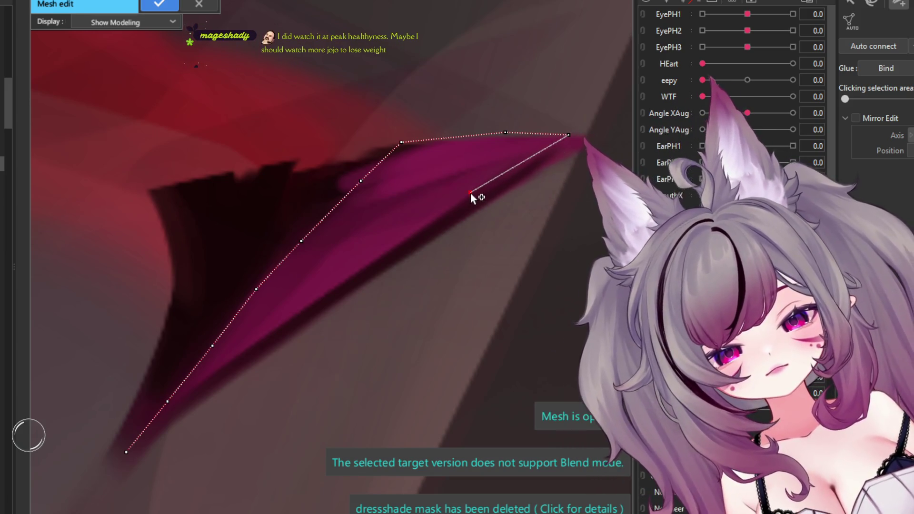
Step: Trace the pink lash's lower edge back down, closing and triangulating its outline
left_click(471, 192)
left_click(391, 245)
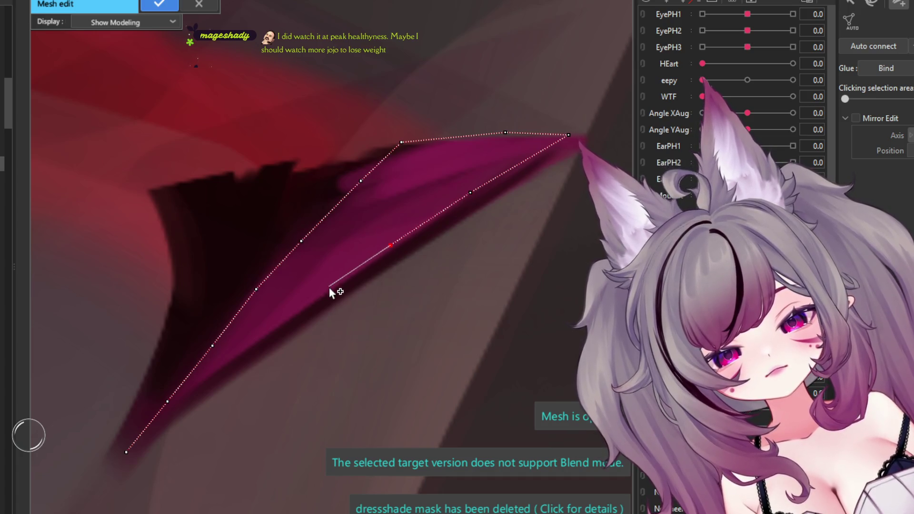
left_click(262, 334)
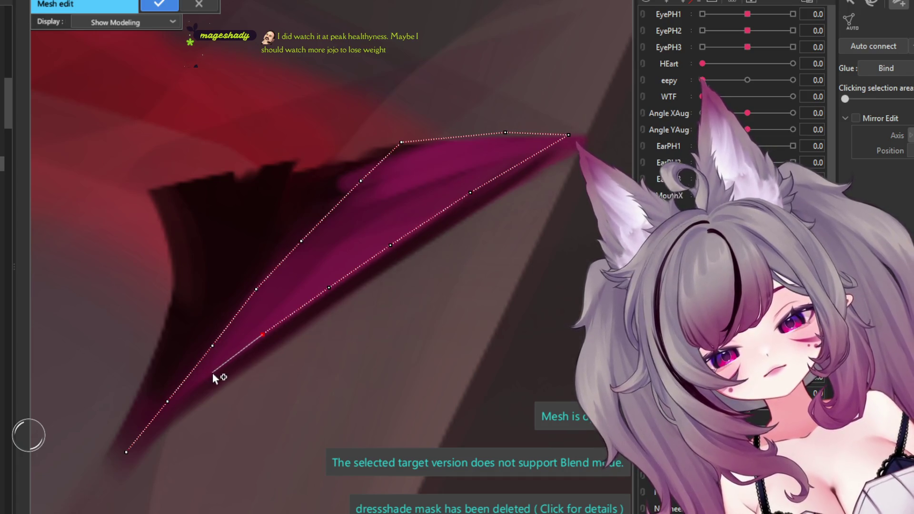
left_click(212, 373)
left_click(168, 402)
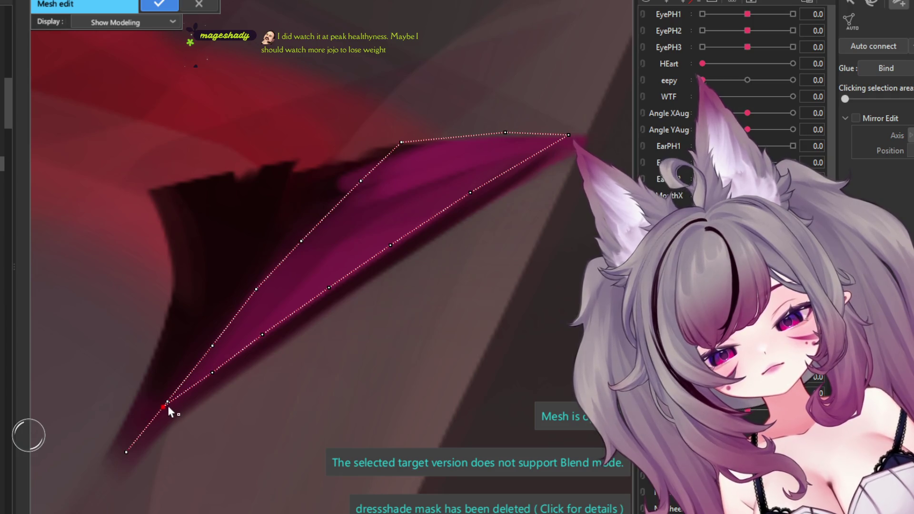
left_click(165, 403)
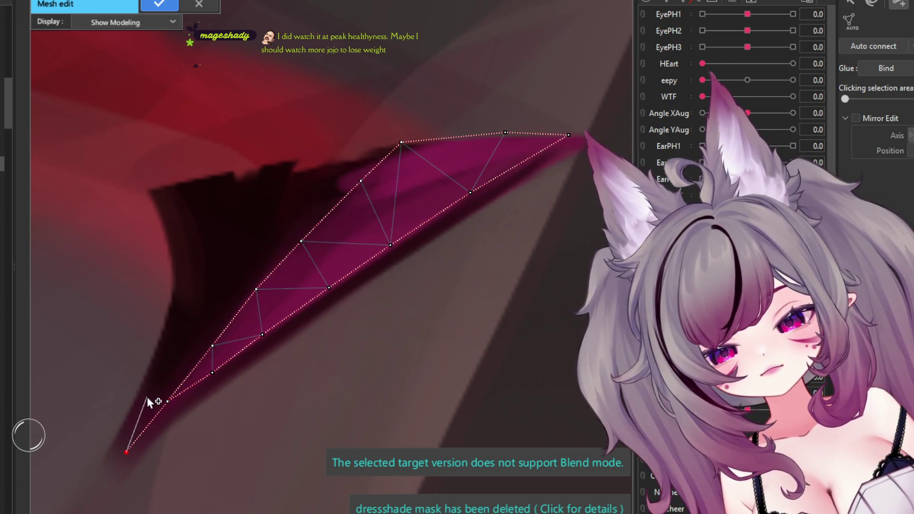
Step: Outline the dark base wedge with vertices, one interior point and padding vertices beyond its corner
left_click(175, 335)
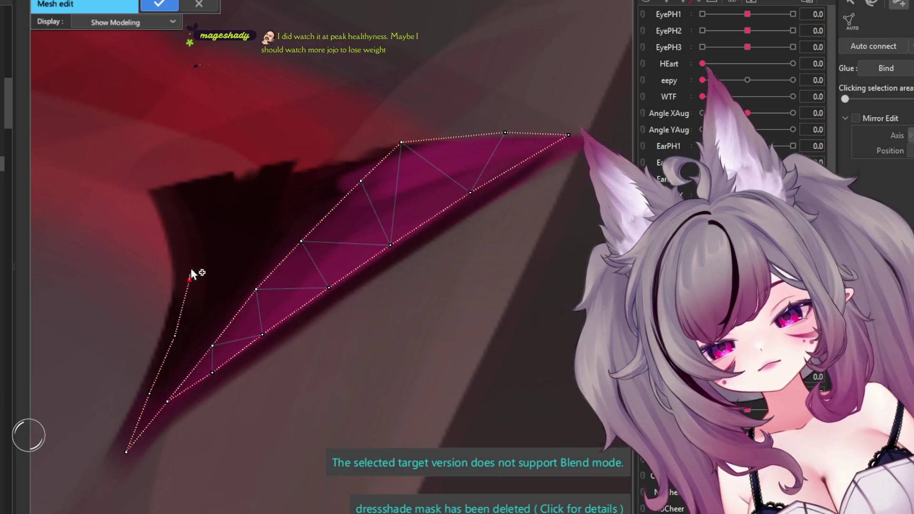
left_click(182, 229)
left_click(159, 186)
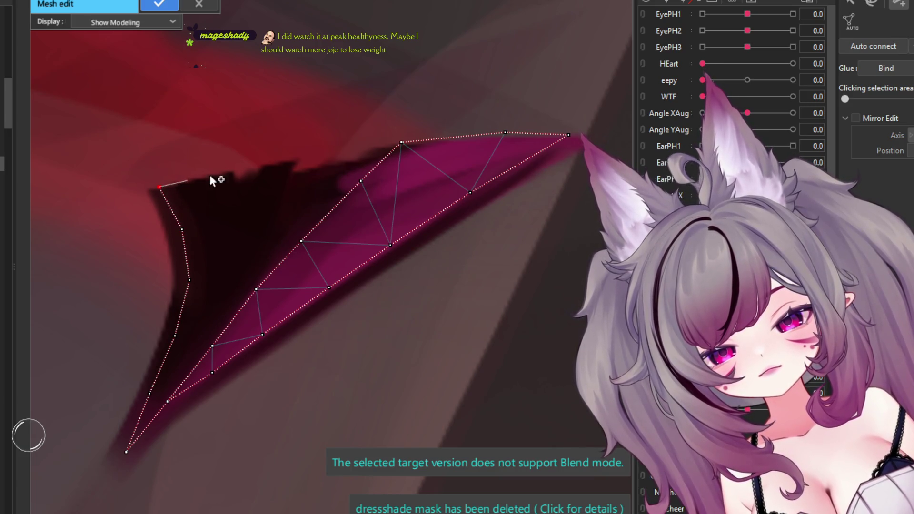
left_click(274, 164)
left_click(401, 143)
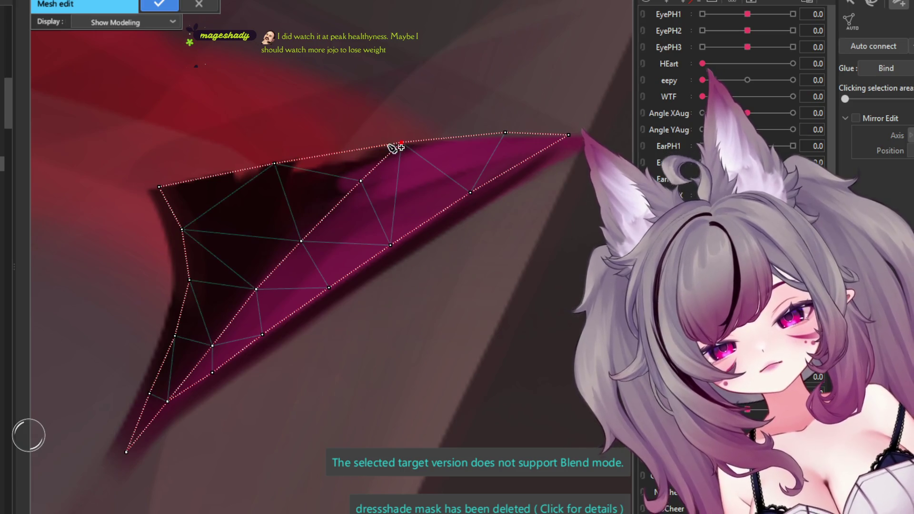
left_click(250, 234)
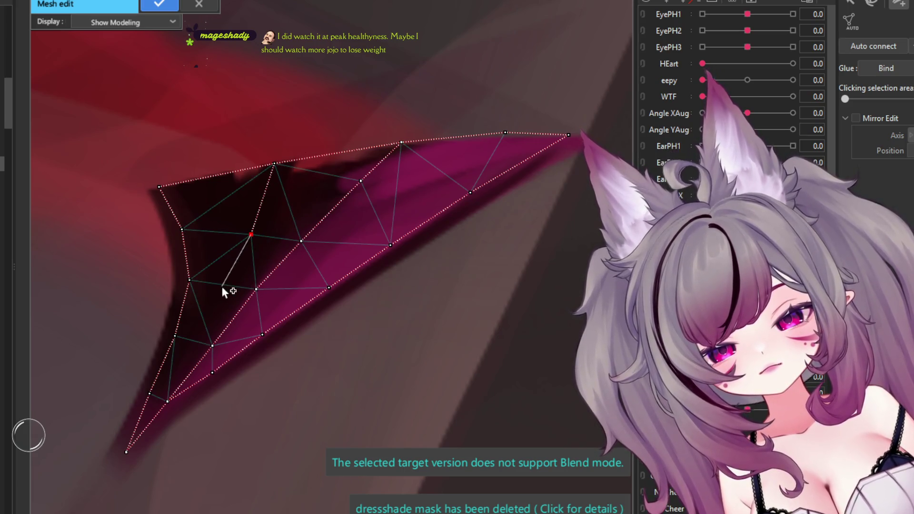
left_click(274, 163)
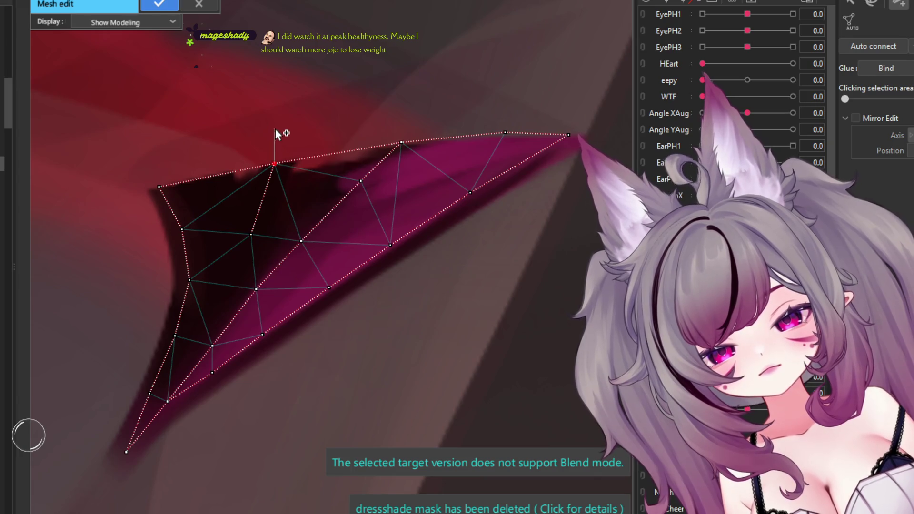
left_click(276, 129)
left_click(117, 162)
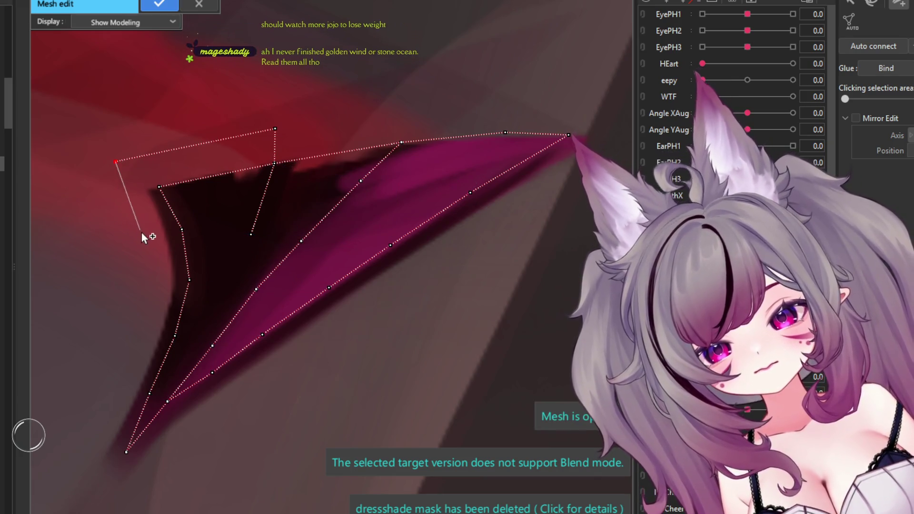
Step: Add padding outline vertices down the lash piece's left side
left_click(146, 236)
scroll(294, 190, "down", 2)
scroll(143, 248, "up", 2)
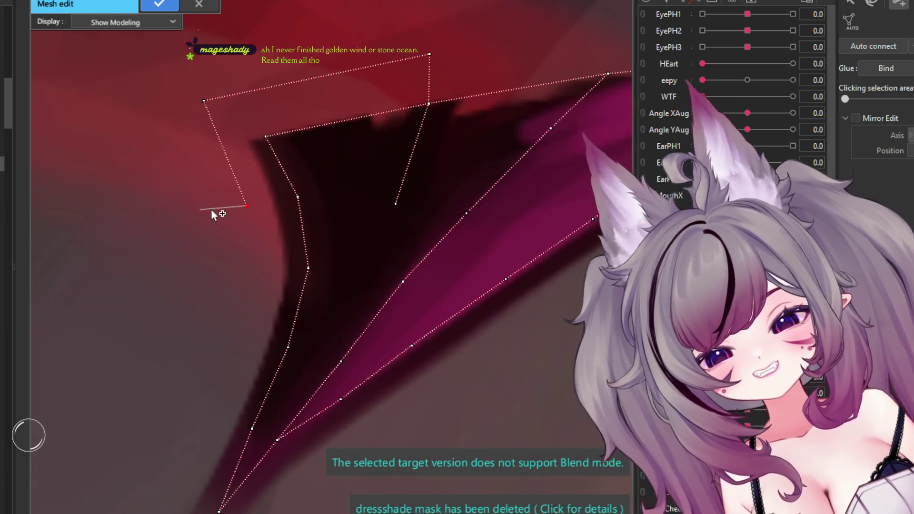
left_click(227, 256)
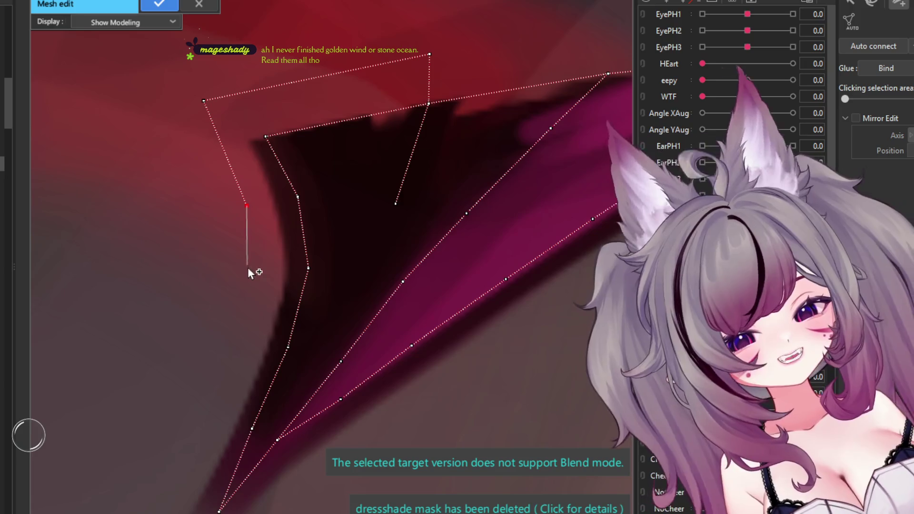
scroll(286, 252, "down", 2)
scroll(296, 246, "up", 2)
left_click(274, 258)
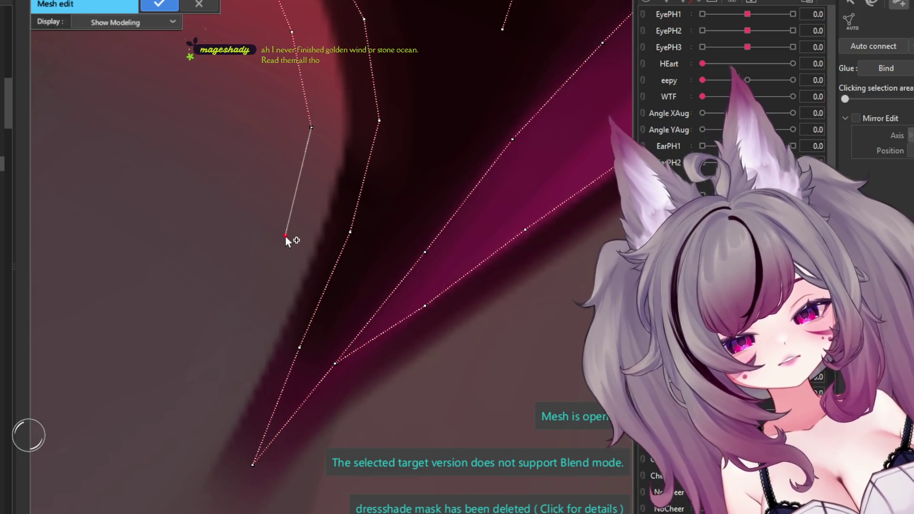
left_click(247, 313)
scroll(224, 351, "down", 1)
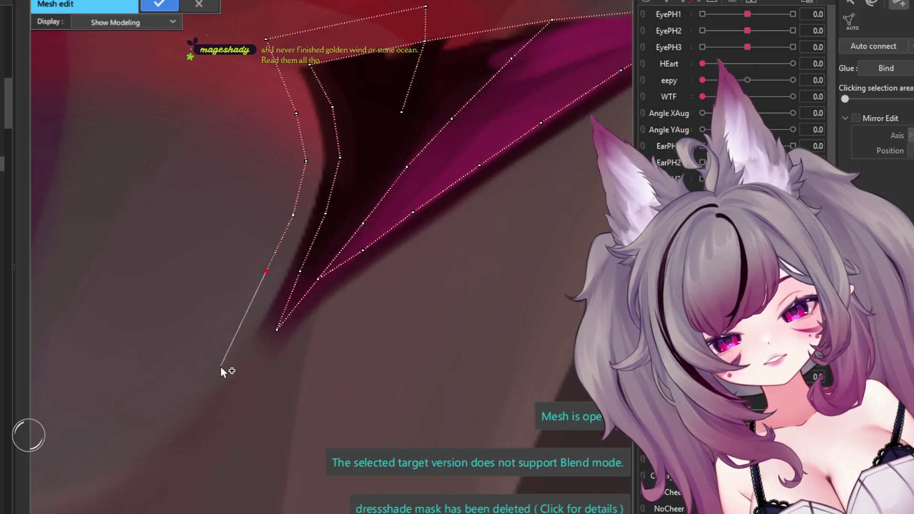
Step: Trace the lower edge out to the outer tip, return across the top, and close the mesh
left_click(316, 328)
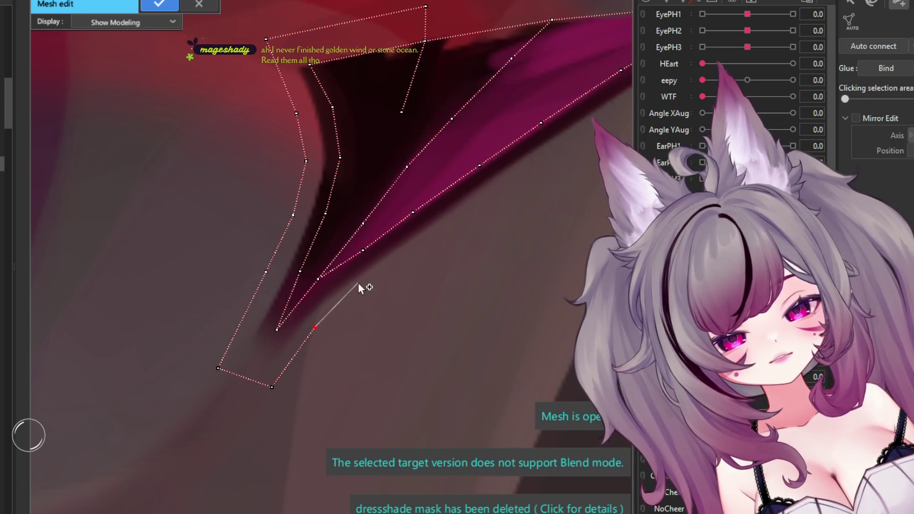
left_click(362, 289)
left_click(424, 249)
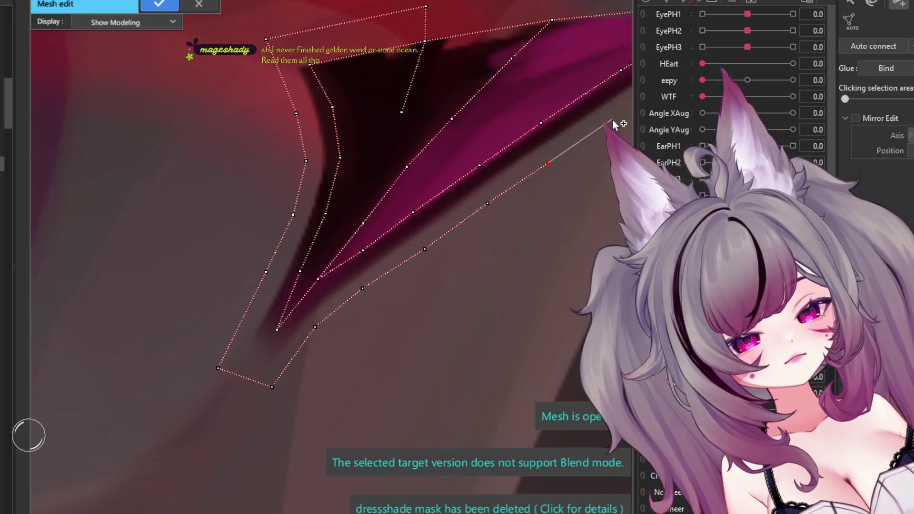
scroll(338, 285, "down", 3)
scroll(441, 222, "up", 3)
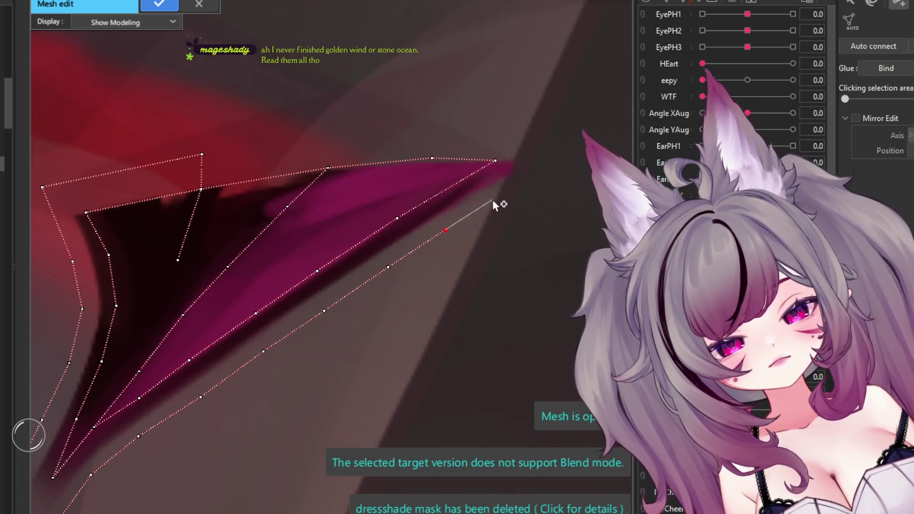
left_click(492, 199)
left_click(554, 150)
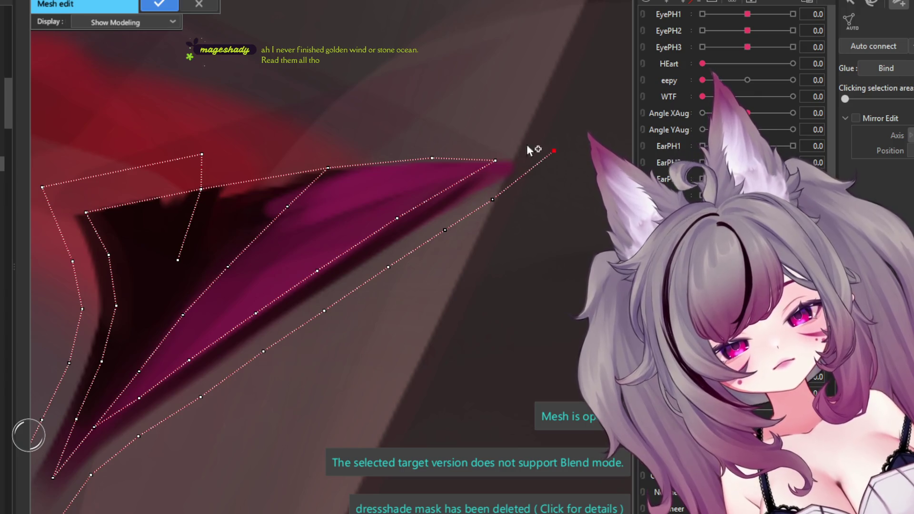
left_click(440, 127)
left_click(326, 133)
left_click(202, 156)
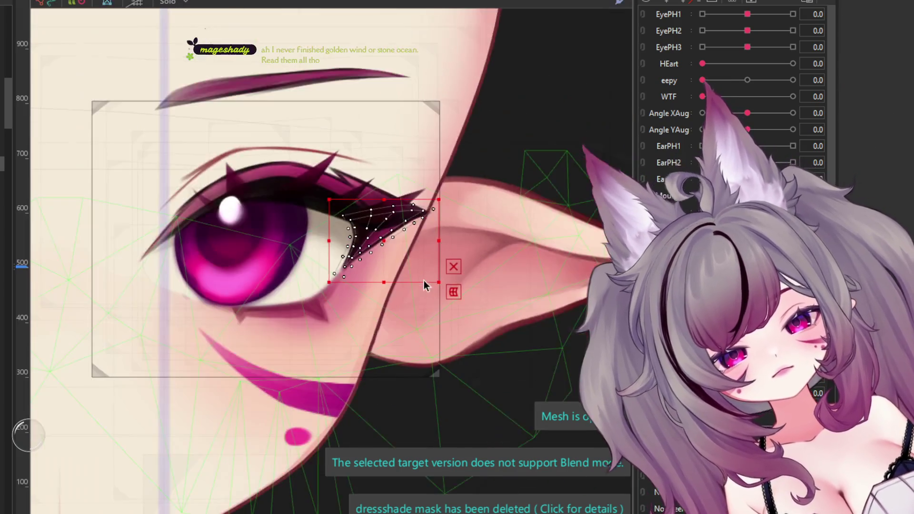
Step: Select the upper eyeliner ArtMesh
scroll(431, 236, "up", 2)
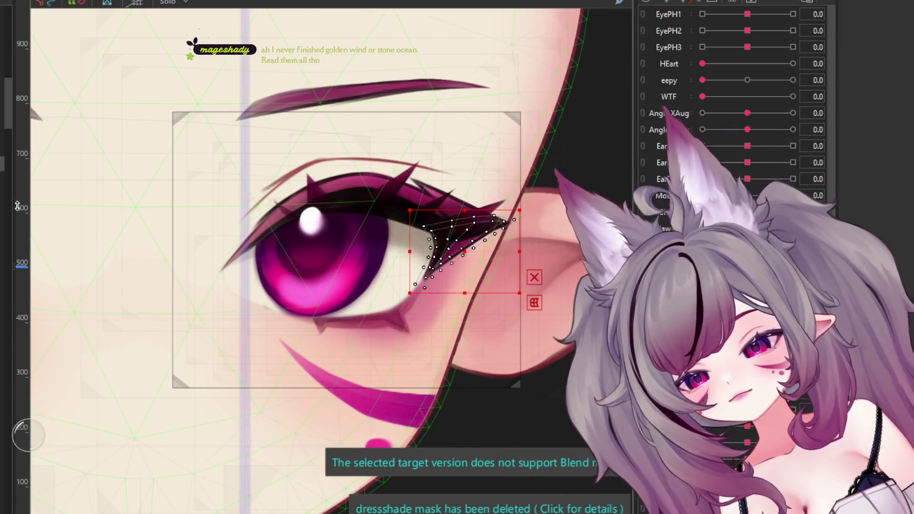
left_click(362, 191)
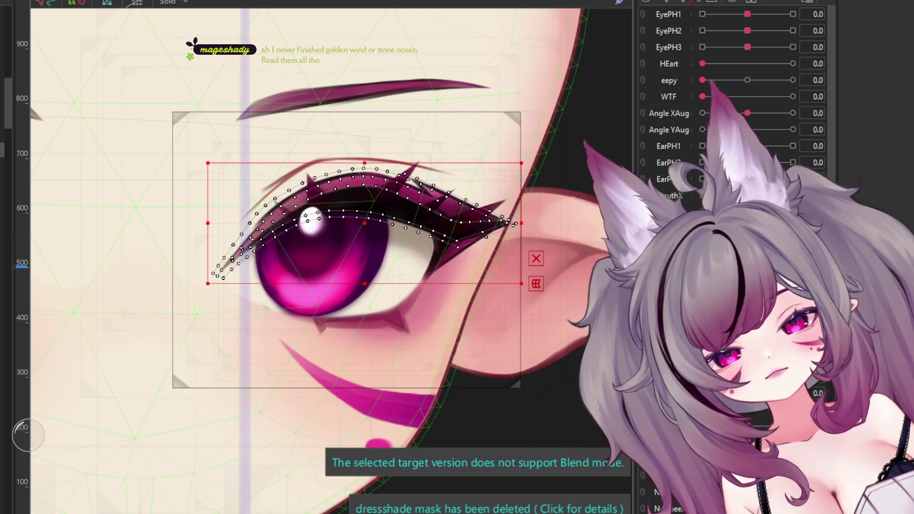
scroll(301, 201, "up", 3)
scroll(301, 201, "down", 3)
scroll(301, 200, "up", 4)
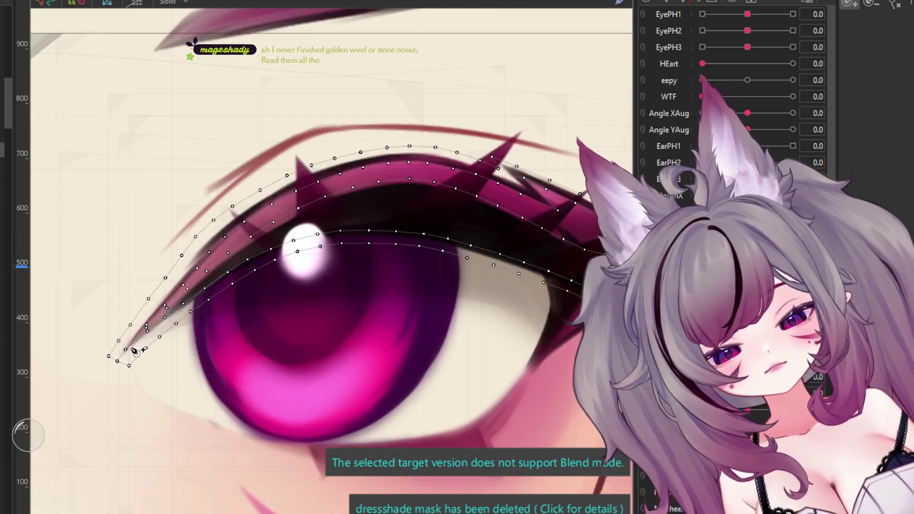
Step: Draw a five-point deform path along the eyeliner's arch from the inner corner to the outer end
left_click(236, 240)
left_click(341, 194)
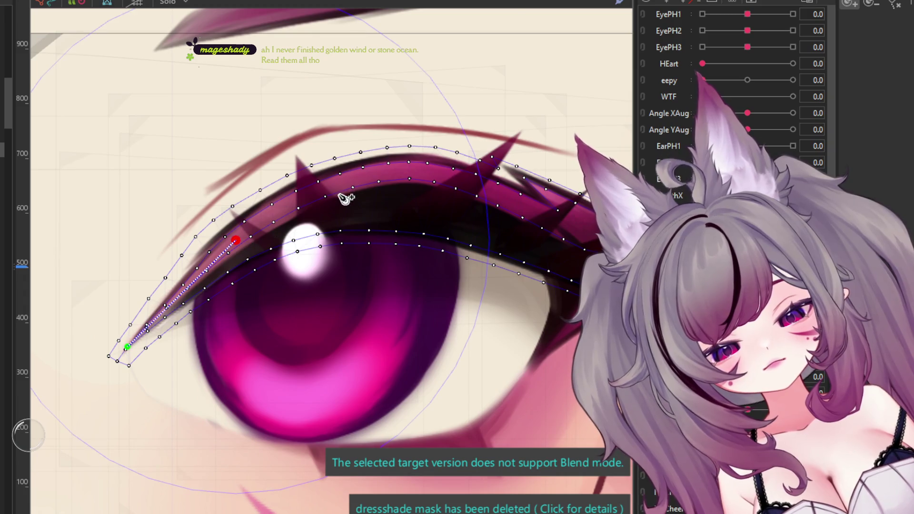
left_click(449, 192)
left_click(601, 252)
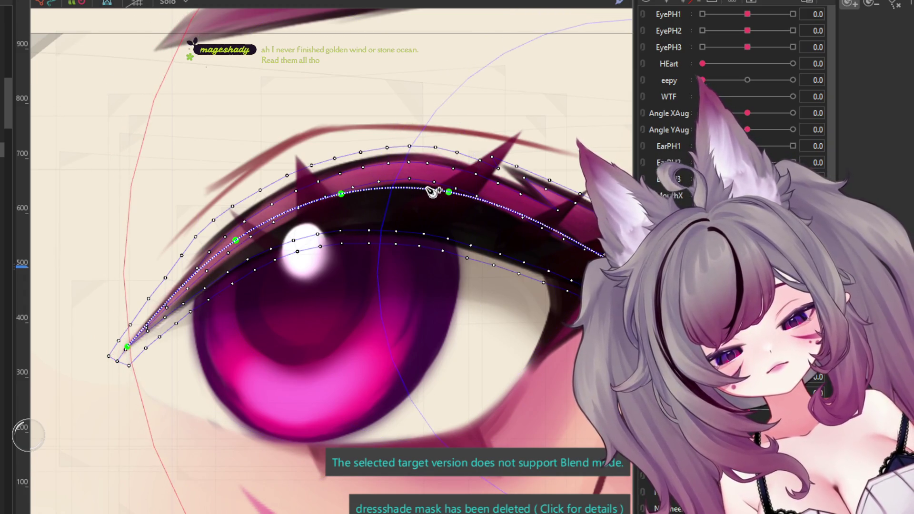
left_click_drag(449, 192, 429, 182)
left_click(526, 221)
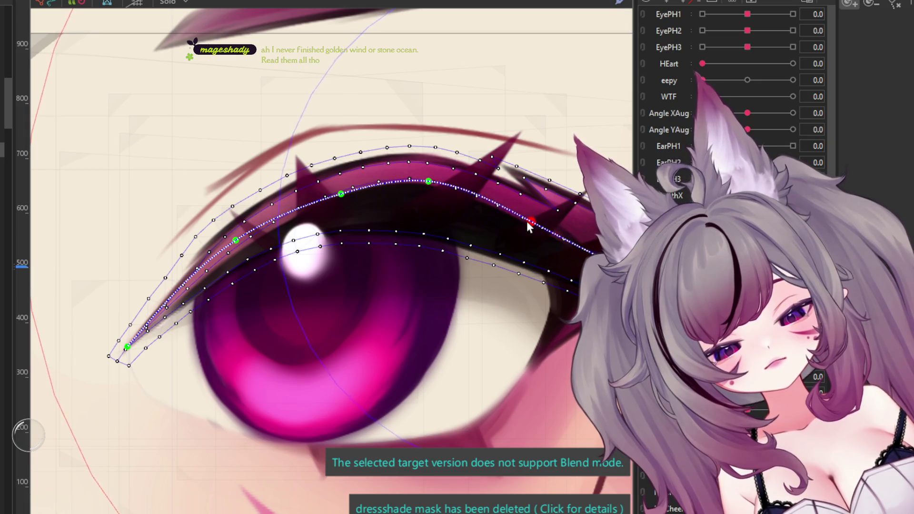
left_click(236, 240)
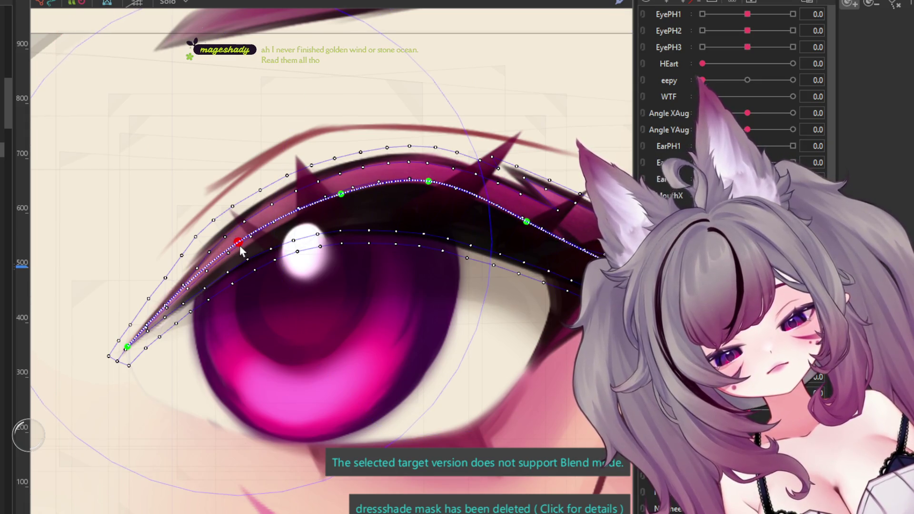
scroll(238, 250, "down", 3)
scroll(239, 250, "up", 3)
scroll(424, 221, "down", 3)
left_click(424, 221)
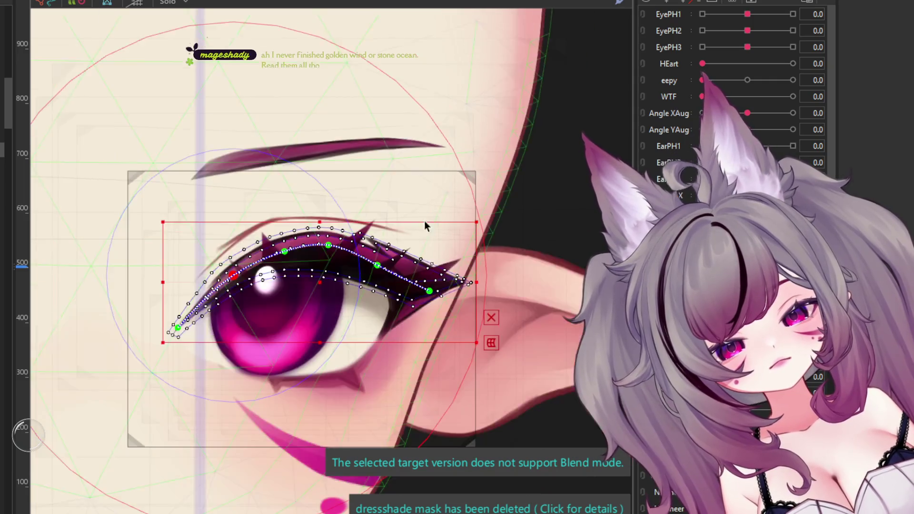
scroll(276, 285, "up", 3)
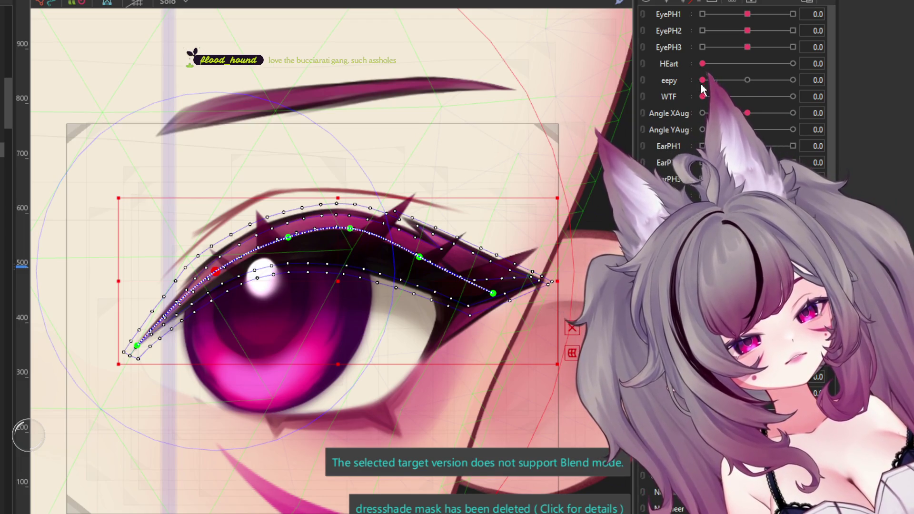
Step: Drag Angle XAug to 30 and nudge EyePH1 to preview how the eyeliner follows the face
mouse_move(748, 113)
left_mouse_down()
mouse_move(806, 118)
mouse_move(752, 113)
mouse_move(781, 128)
mouse_move(748, 129)
mouse_move(780, 146)
mouse_move(703, 146)
left_mouse_up()
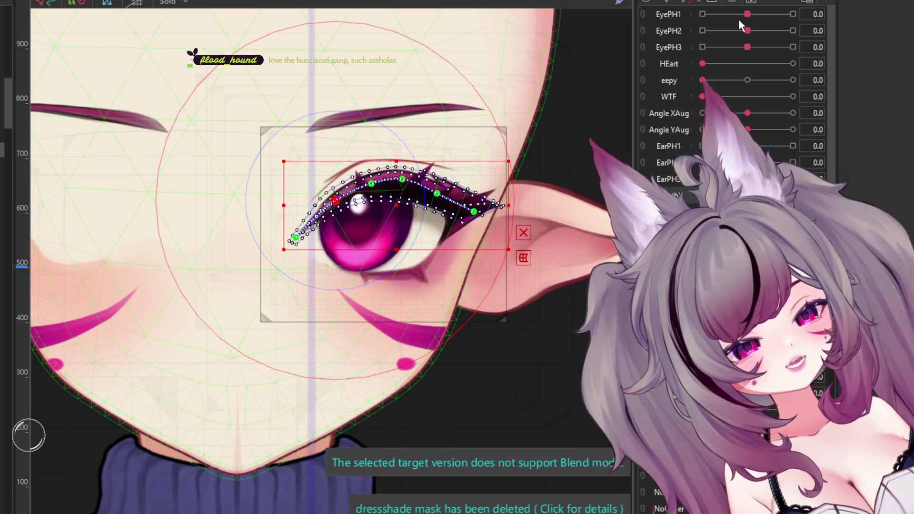
mouse_move(747, 14)
left_mouse_down()
mouse_move(777, 30)
mouse_move(748, 31)
mouse_move(752, 55)
left_mouse_up()
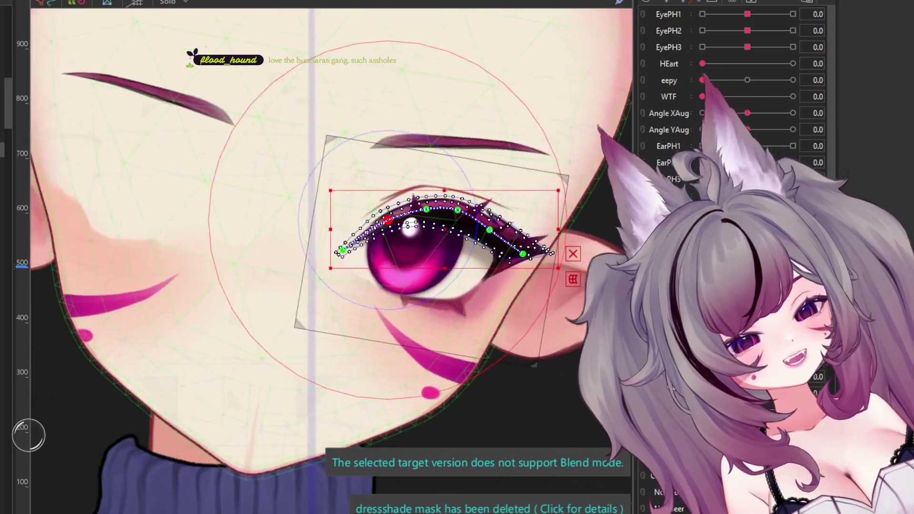
scroll(734, 96, "down", 3)
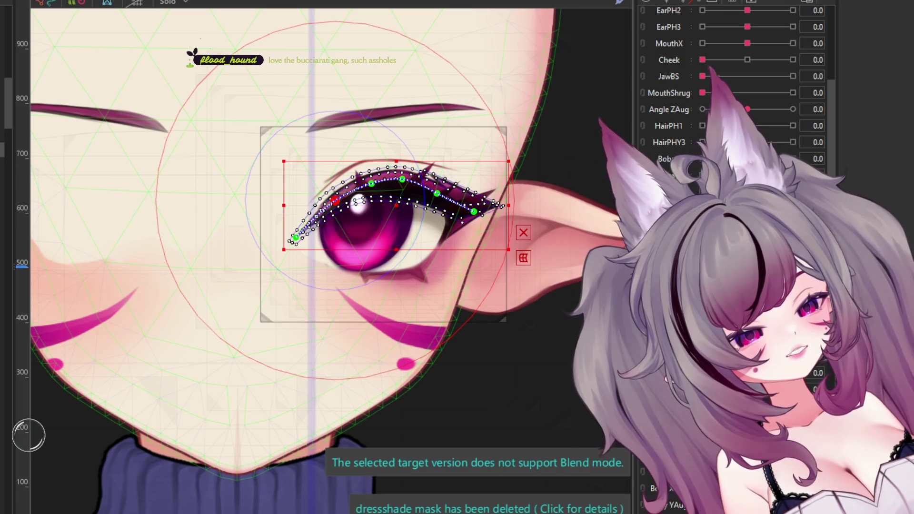
scroll(734, 95, "down", 3)
scroll(734, 95, "down", 2)
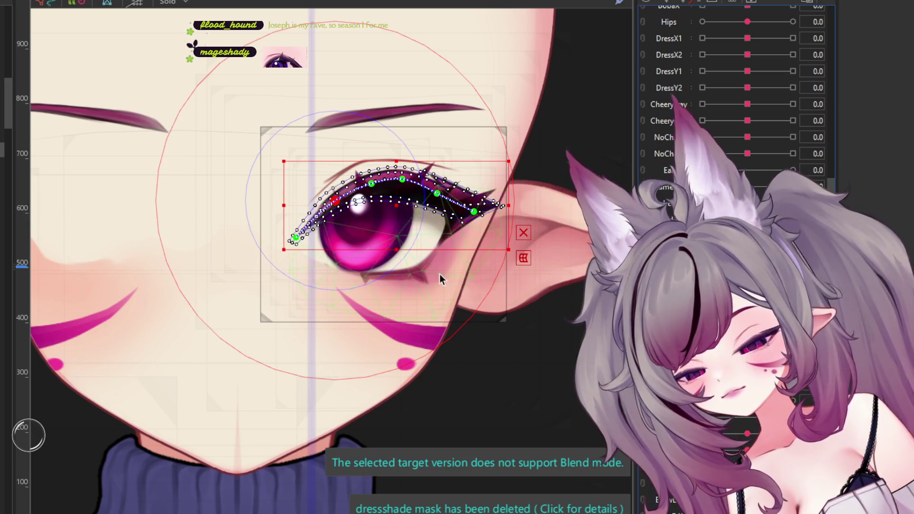
scroll(383, 172, "up", 2)
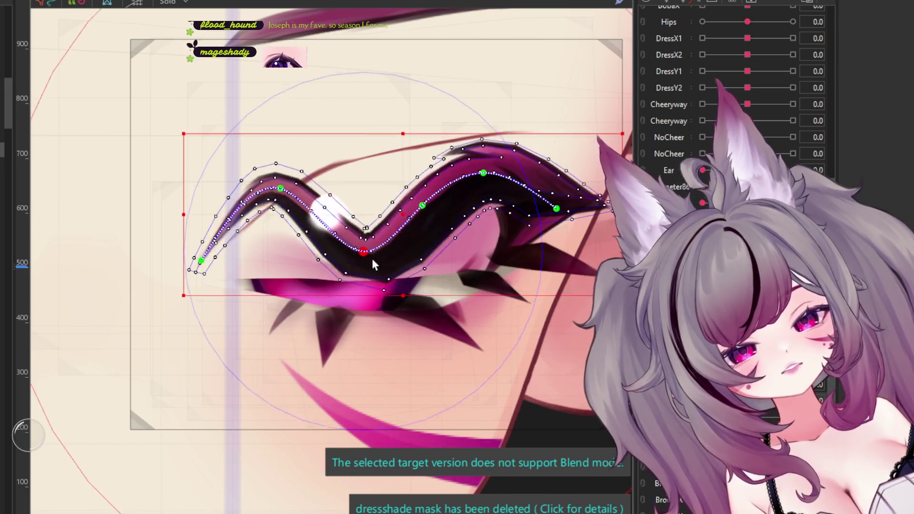
Step: Drag the deform path points down to flatten the eyeliner into a closed-eye line
left_click_drag(372, 259, 287, 275)
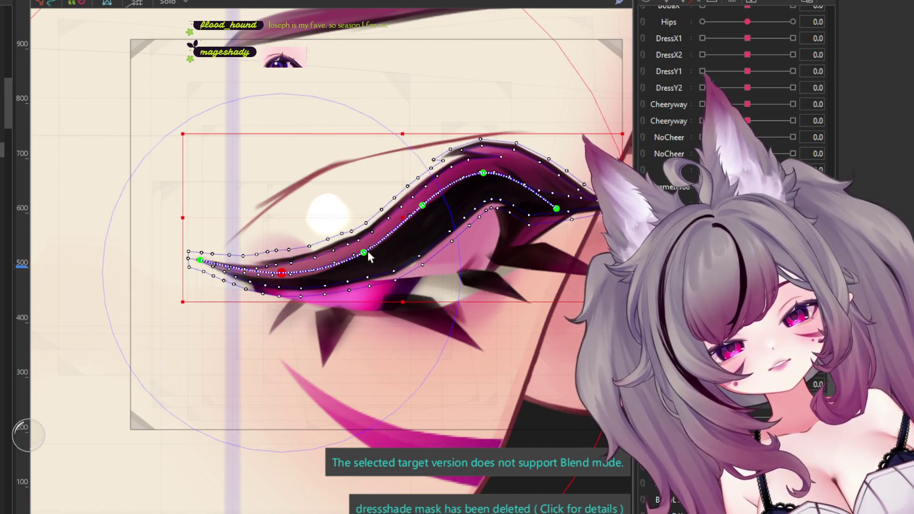
left_click_drag(368, 253, 362, 263)
left_click_drag(419, 210, 423, 258)
left_click_drag(484, 180, 495, 261)
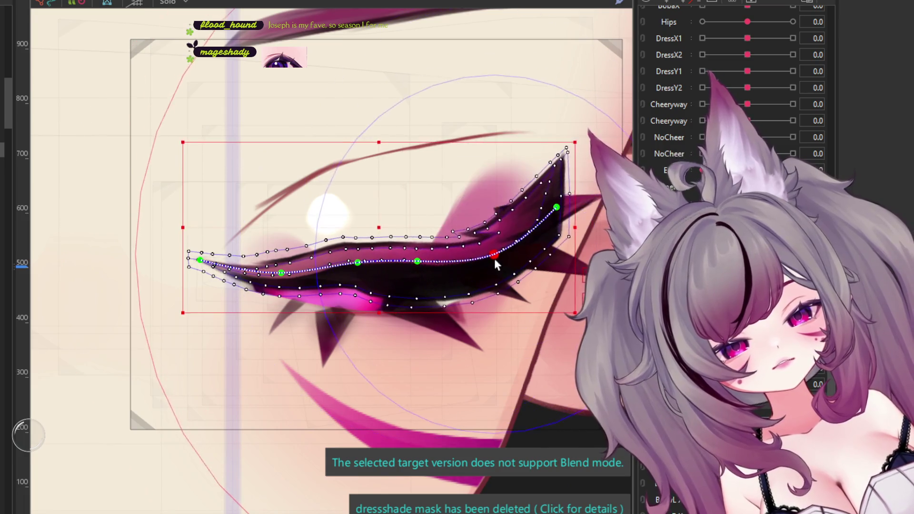
left_click_drag(557, 208, 573, 230)
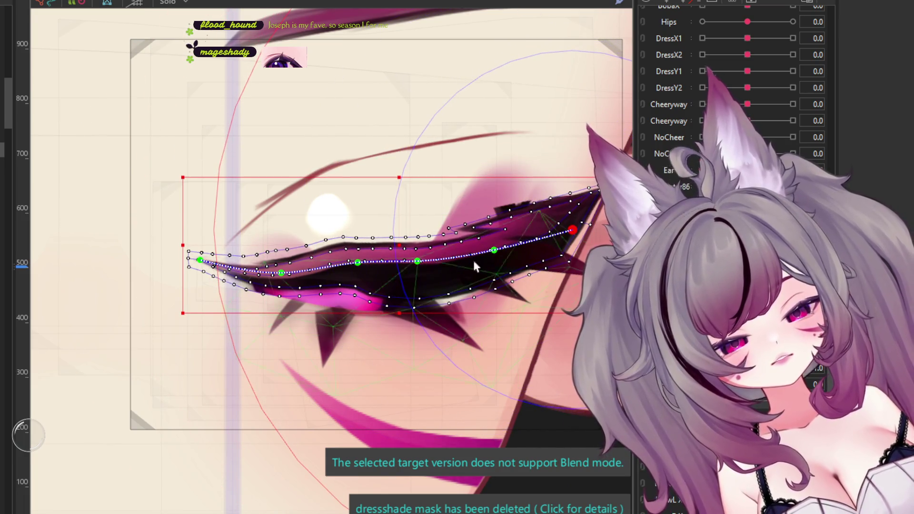
left_click_drag(358, 263, 350, 276)
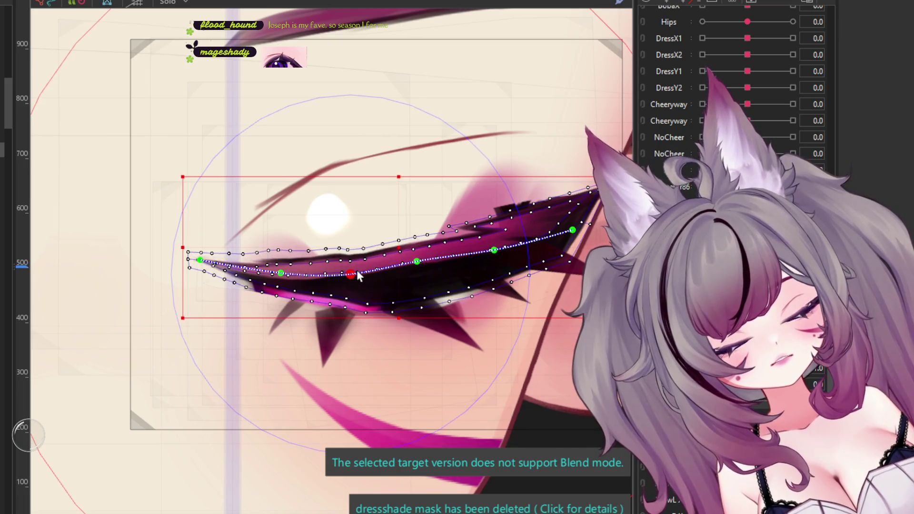
left_click_drag(416, 261, 418, 270)
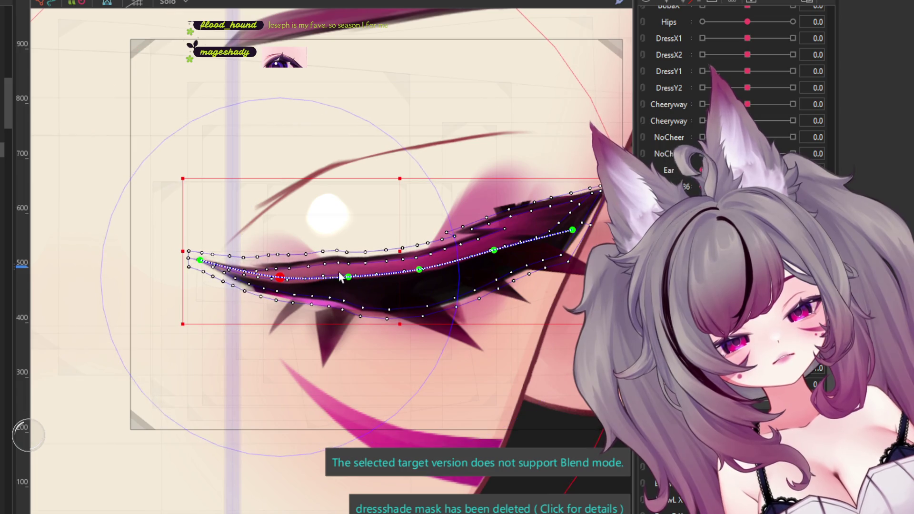
left_click_drag(348, 277, 344, 280)
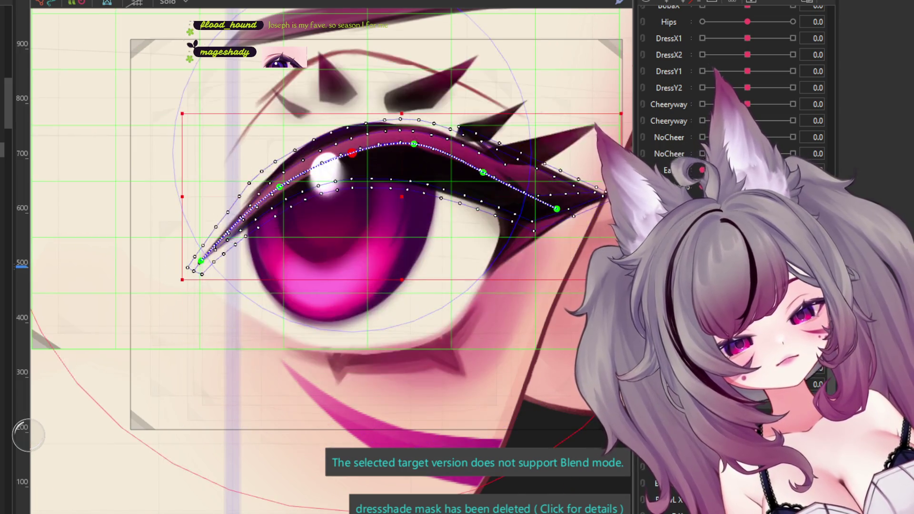
Step: Lift the eyeliner's path points to arch it over the open eye along the lid
left_click_drag(357, 157, 344, 129)
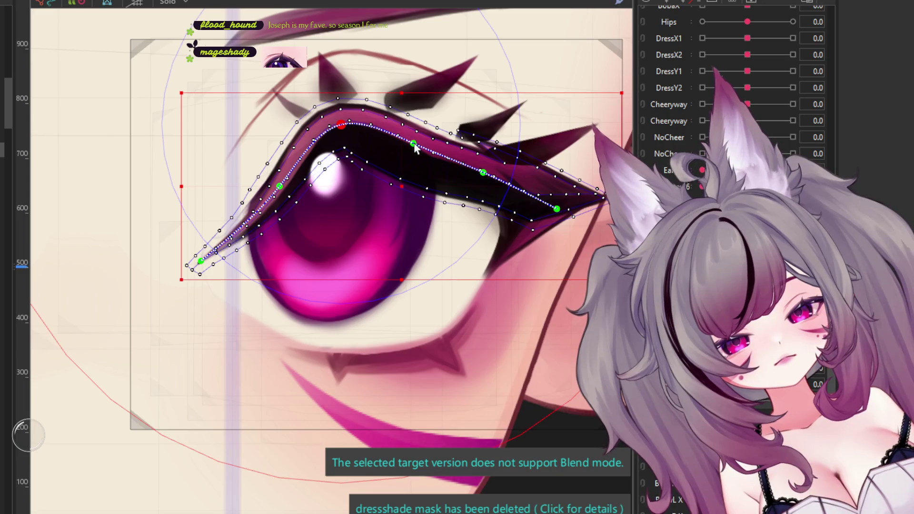
left_click_drag(414, 145, 415, 115)
left_click_drag(484, 174, 495, 151)
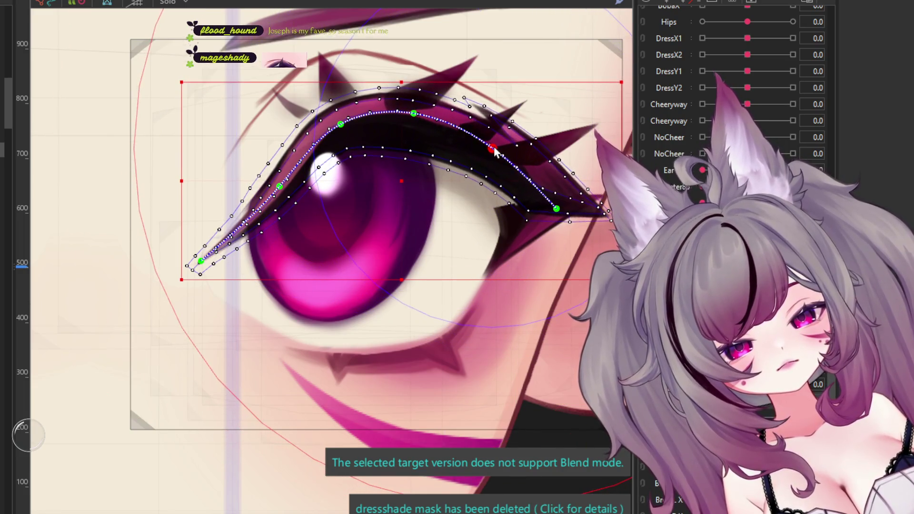
left_click_drag(342, 128, 339, 112)
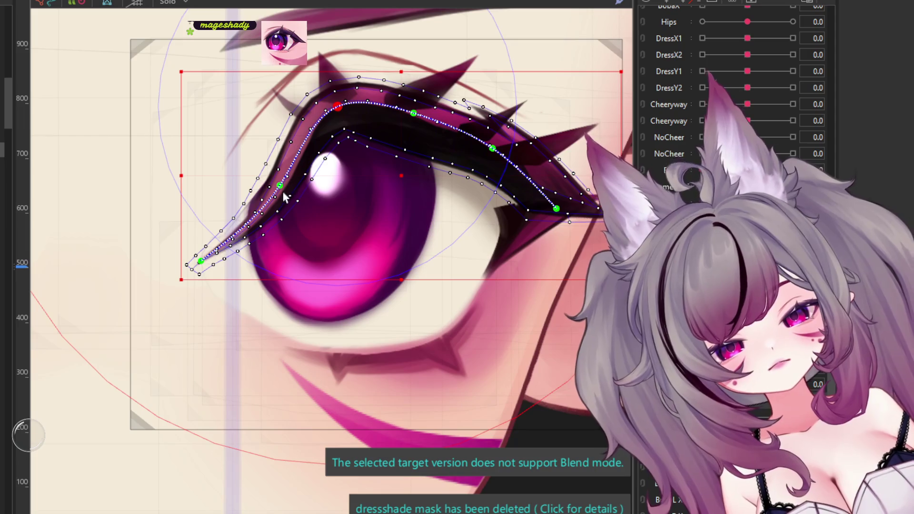
left_click_drag(281, 187, 265, 155)
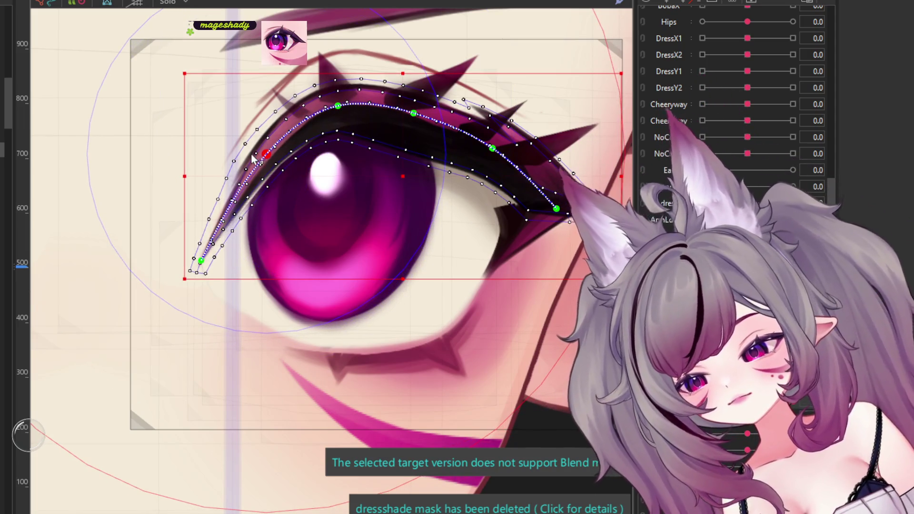
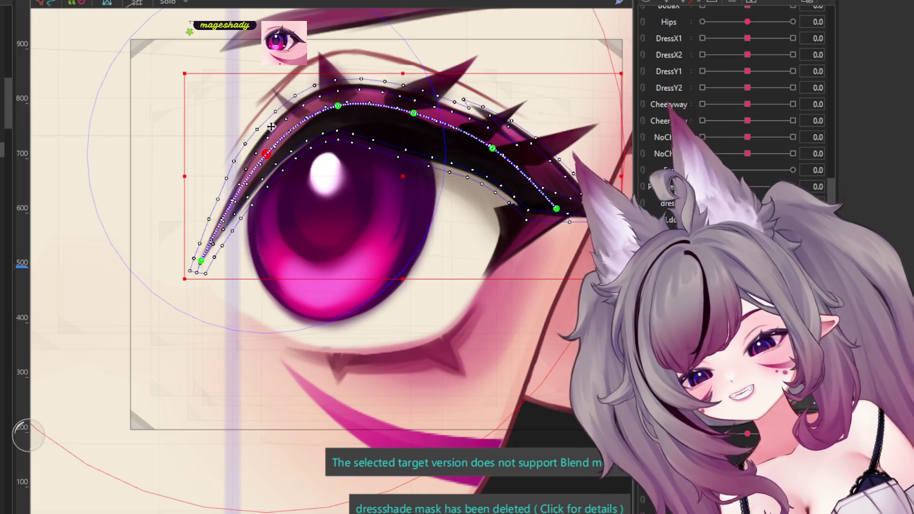
Step: Raise the left, top and right points of the eyelash curve up onto the lash line
scroll(285, 193, "up", 2)
scroll(284, 193, "down", 2)
scroll(296, 106, "up", 2)
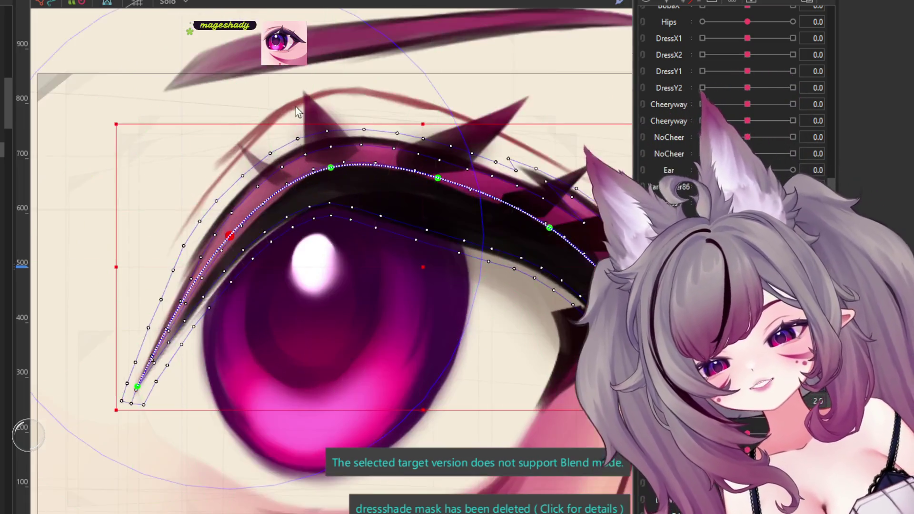
scroll(313, 150, "up", 1)
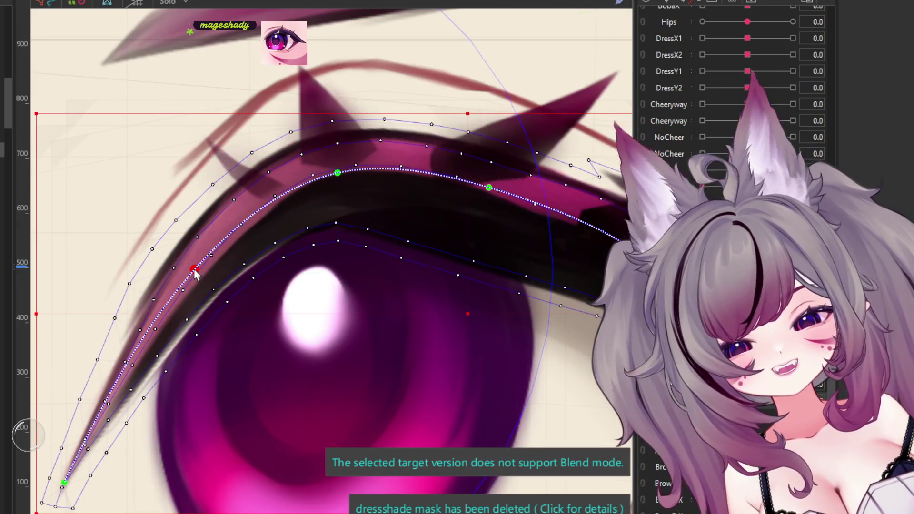
left_click_drag(195, 272, 195, 264)
left_click_drag(338, 176, 337, 158)
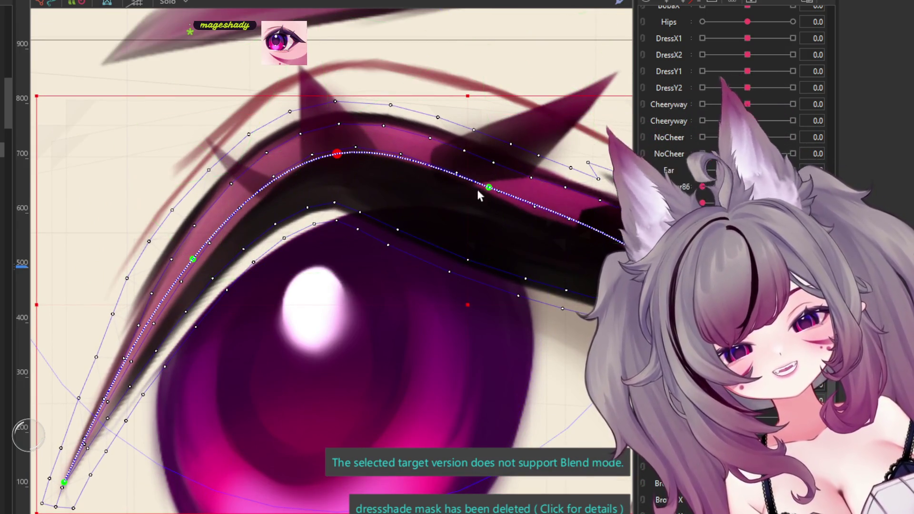
left_click_drag(489, 187, 487, 157)
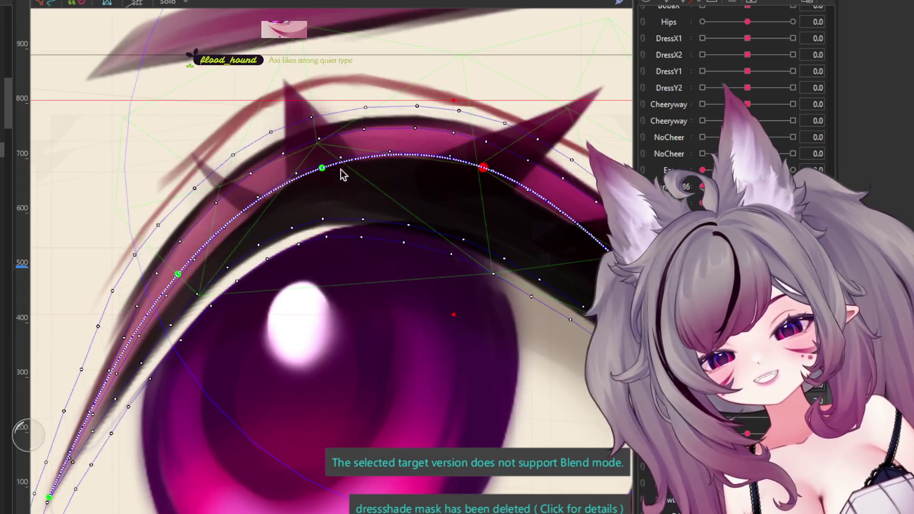
Step: Nudge an upper curve point higher and stretch the curve's end to the lash's outer tip
scroll(220, 245, "down", 3)
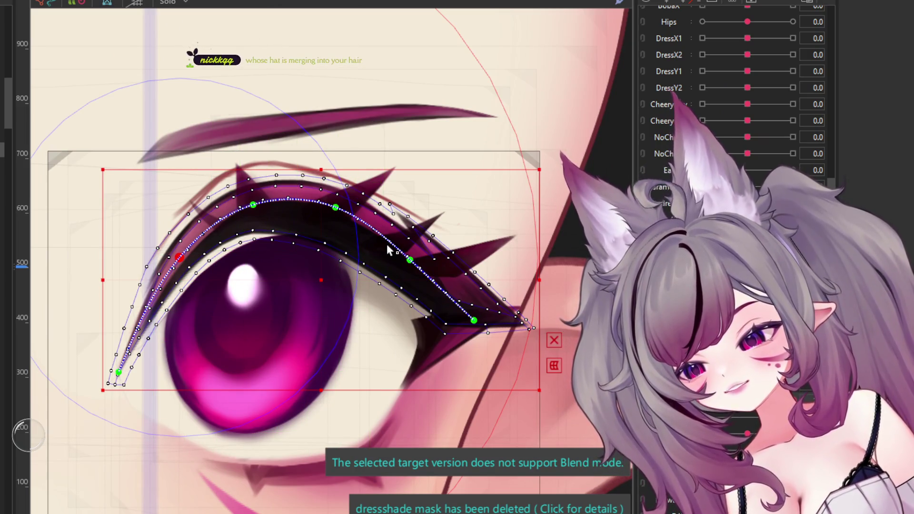
scroll(428, 252, "up", 2)
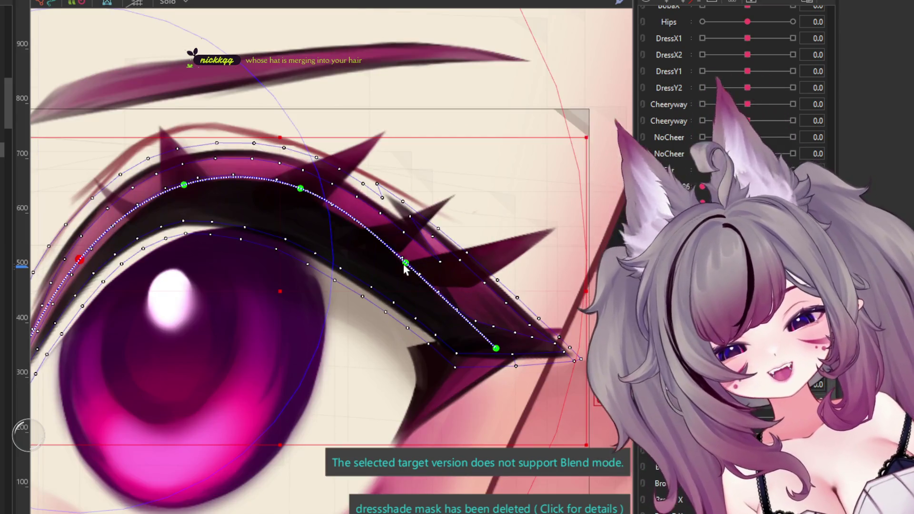
left_click(410, 256)
left_click_drag(300, 188, 302, 185)
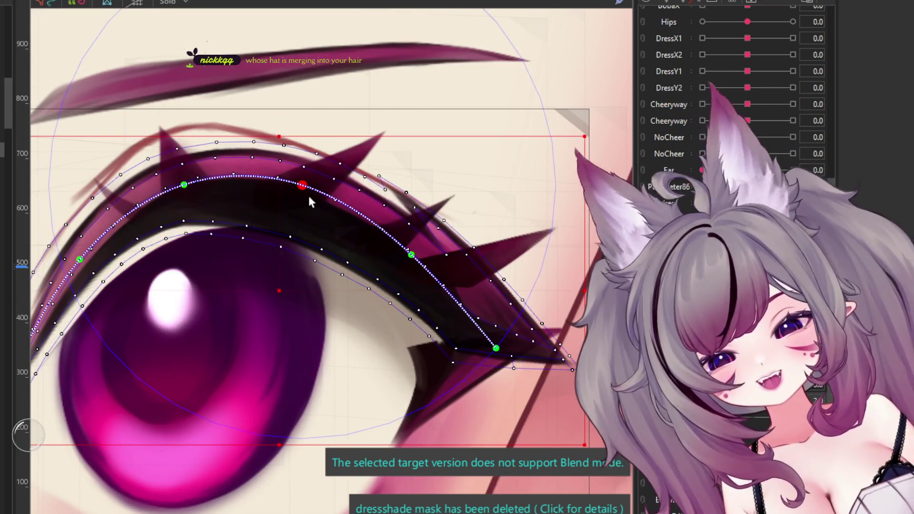
mouse_move(495, 348)
left_mouse_down()
mouse_move(503, 343)
mouse_move(492, 347)
left_mouse_up()
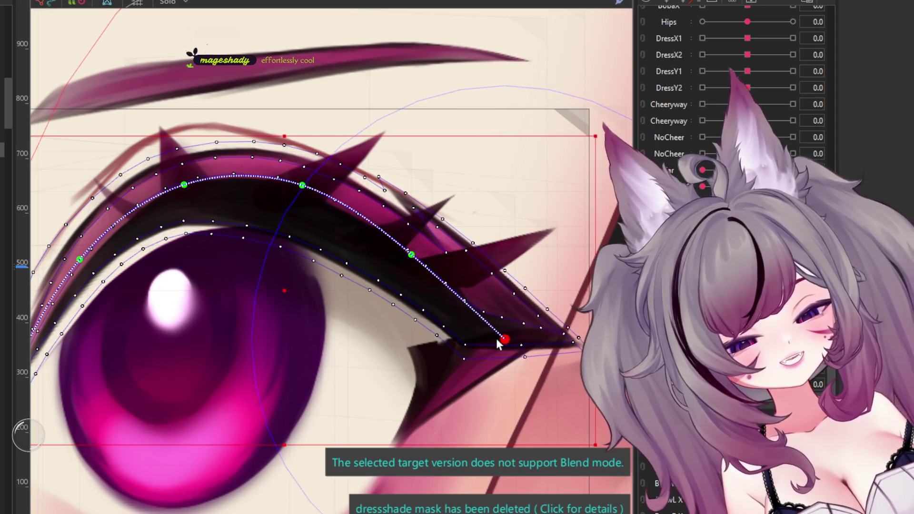
scroll(493, 323, "down", 2)
scroll(453, 296, "down", 2)
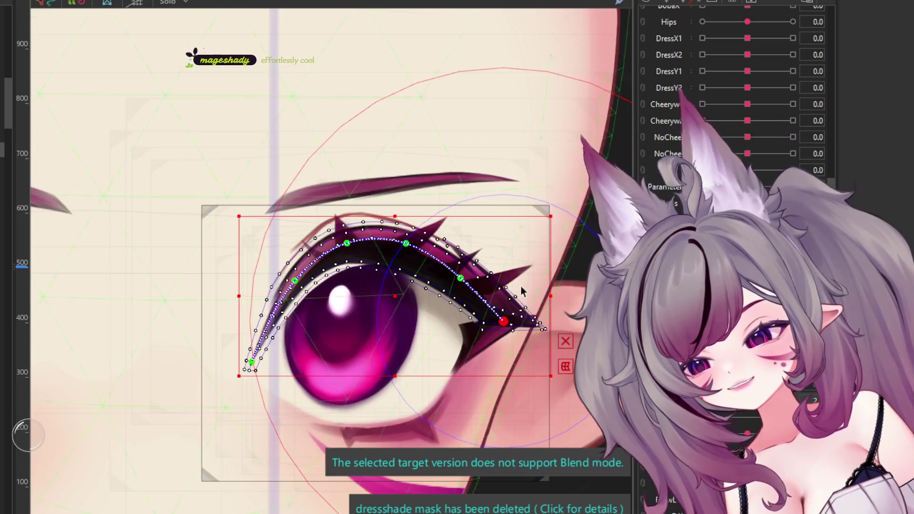
Step: Raise the left point of the upper lash curve further along the lash
scroll(419, 277, "up", 2)
scroll(386, 259, "down", 2)
scroll(386, 259, "up", 3)
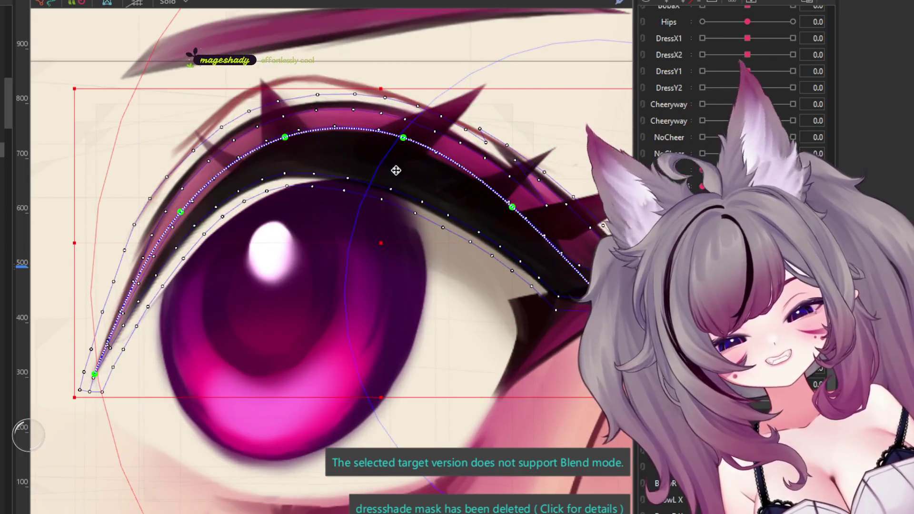
left_click(405, 137)
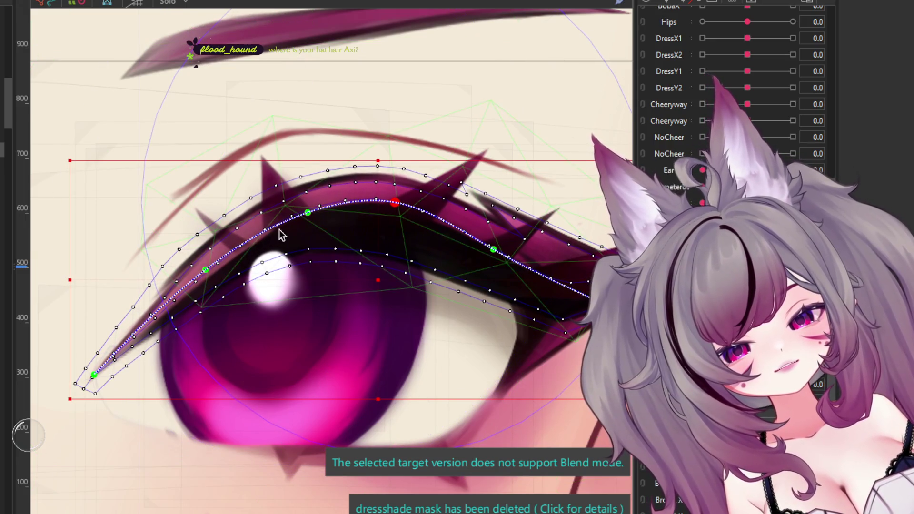
left_click_drag(205, 270, 204, 260)
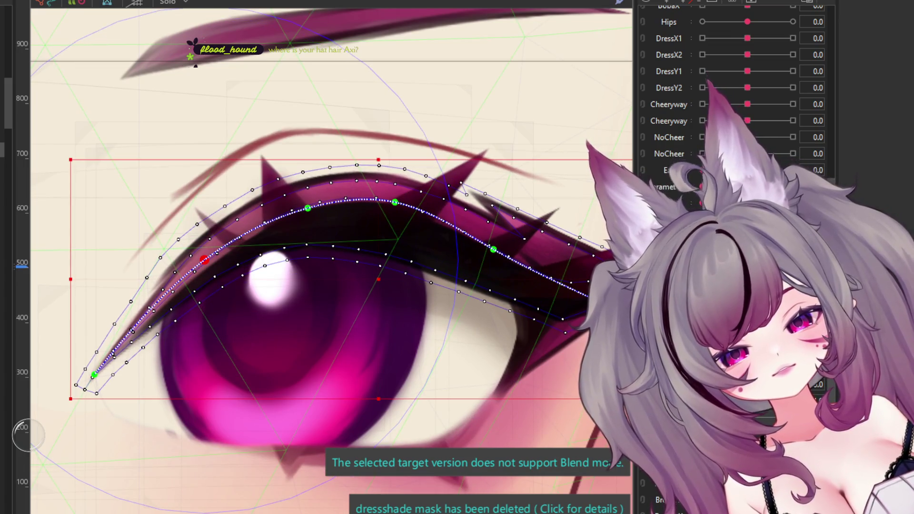
Step: Reselect the upper eyelash curve and lower its top and left-side points
left_click(402, 214)
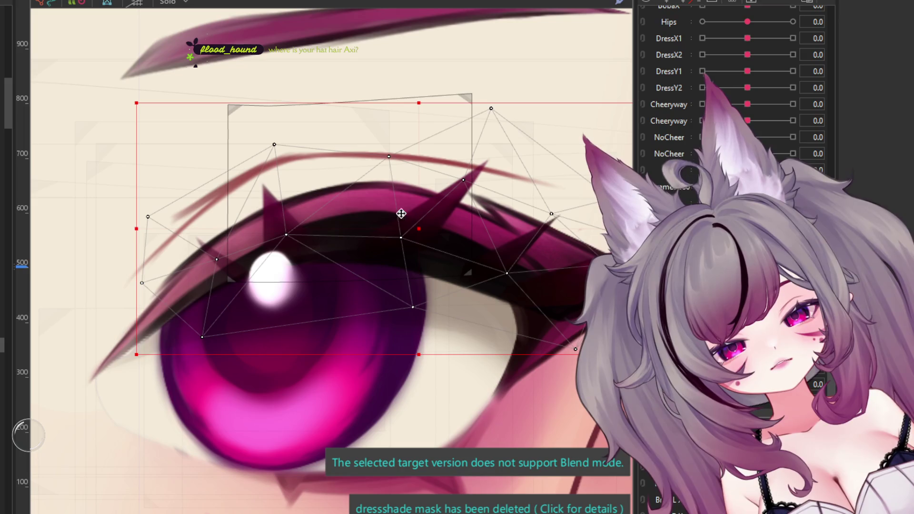
left_click(348, 215)
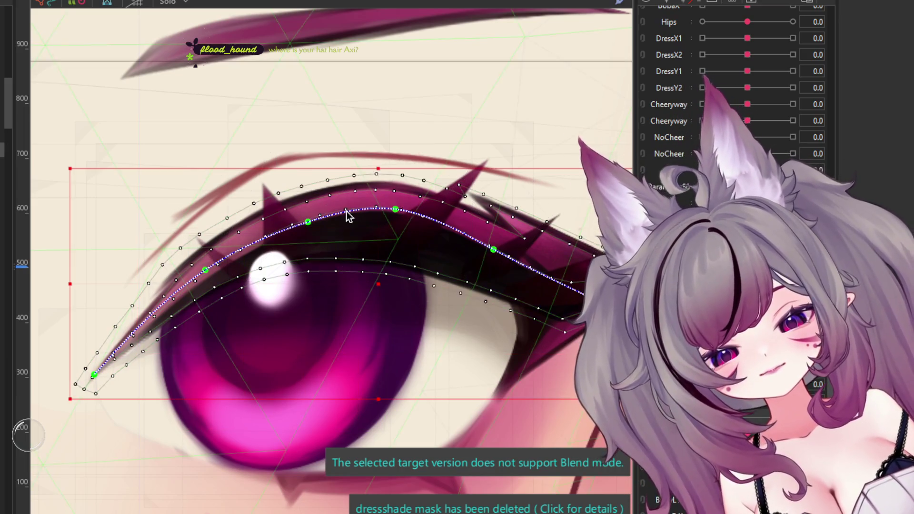
left_click_drag(394, 217, 393, 228)
left_click_drag(308, 226, 307, 232)
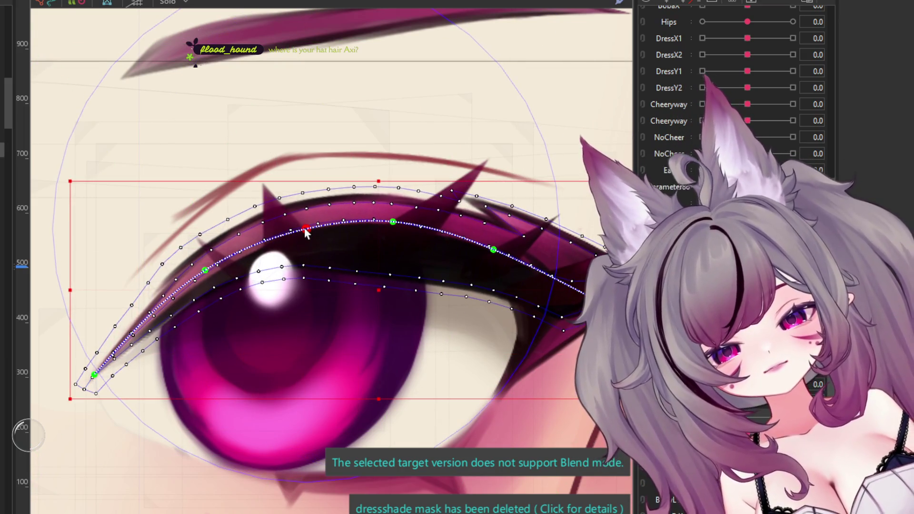
left_click_drag(212, 263, 225, 281)
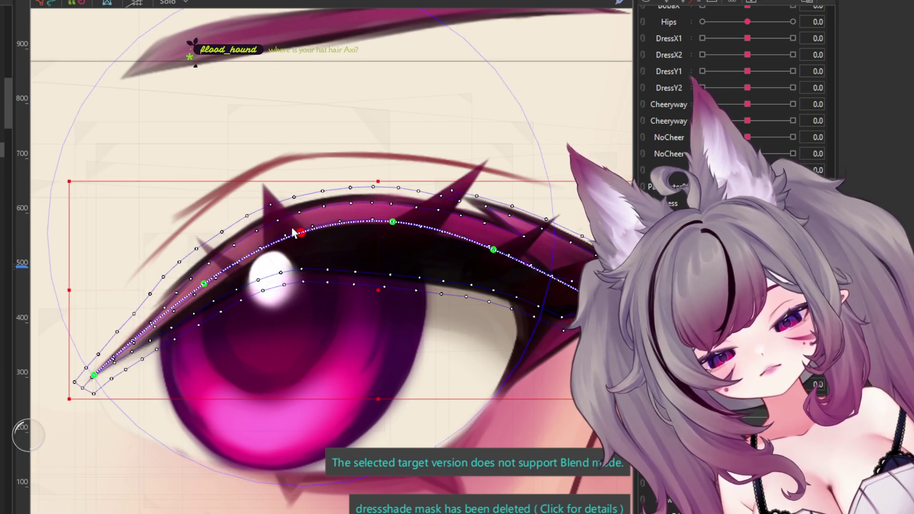
scroll(331, 267, "down", 3)
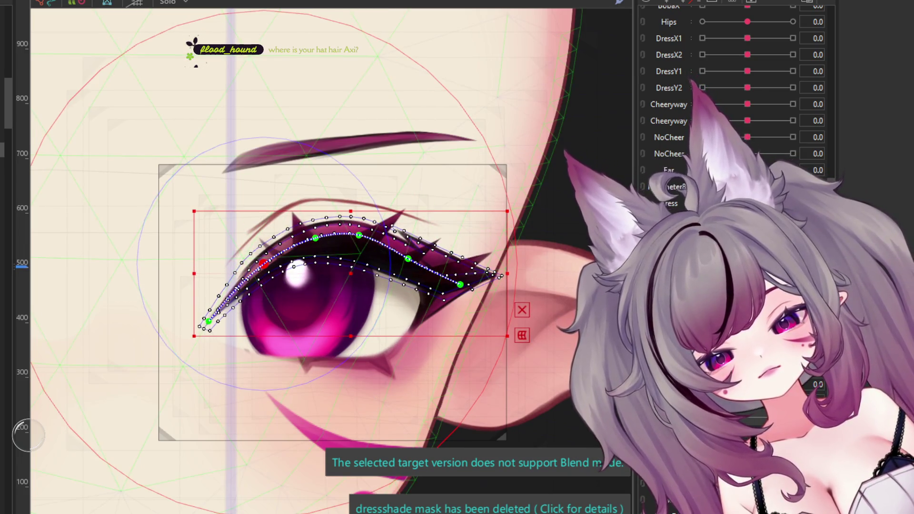
scroll(300, 198, "up", 2)
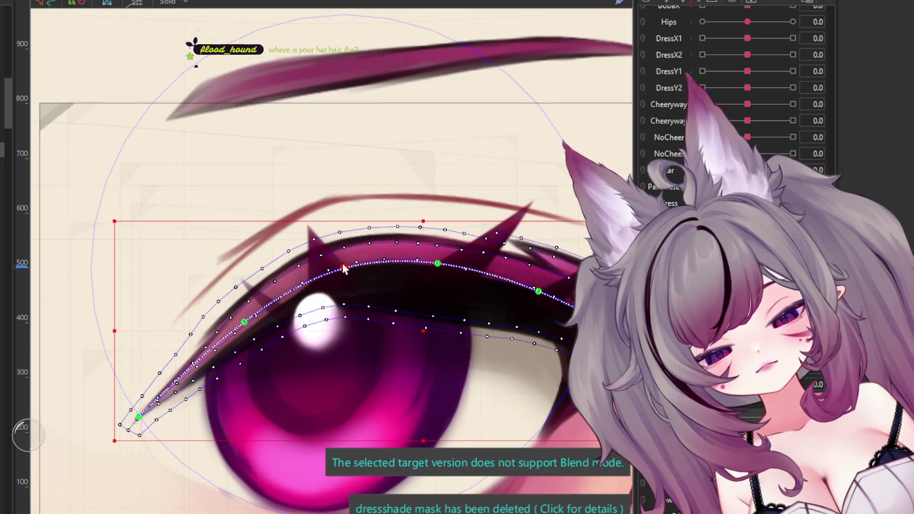
scroll(362, 261, "down", 1)
scroll(423, 280, "up", 1)
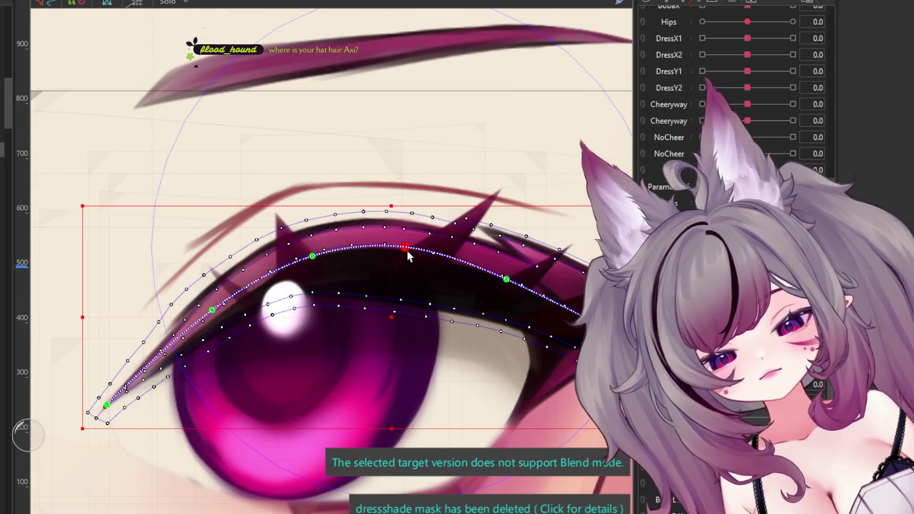
scroll(362, 243, "down", 2)
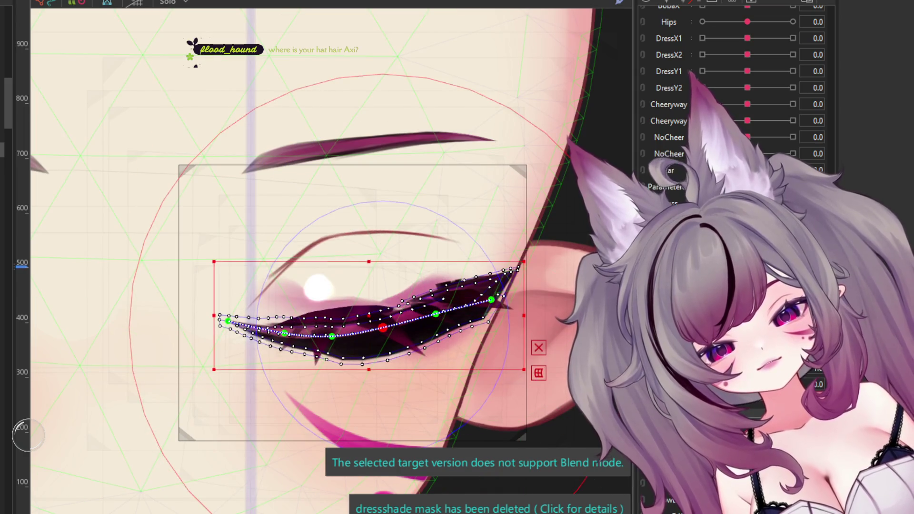
Step: Raise the middle and left of the lash path, lower its inner end and lift the outer end
scroll(347, 309, "up", 3)
left_click_drag(347, 310, 347, 273)
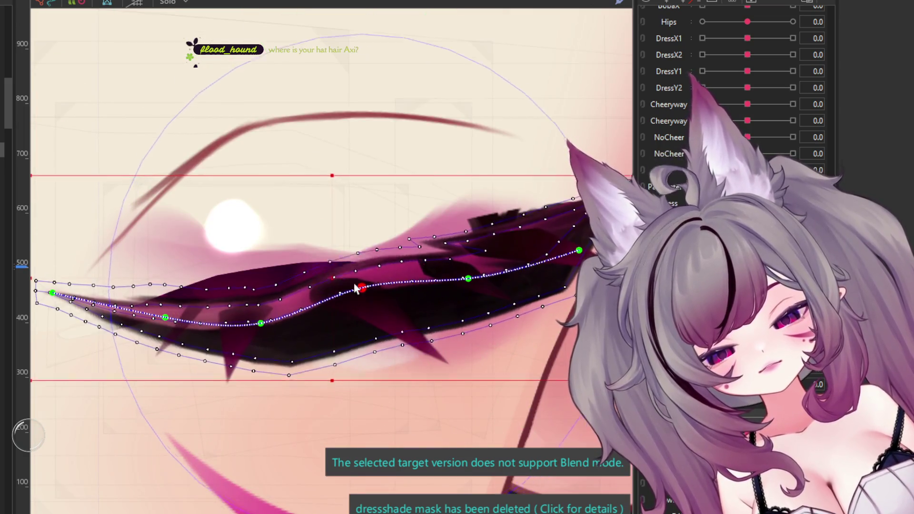
left_click_drag(261, 324, 257, 292)
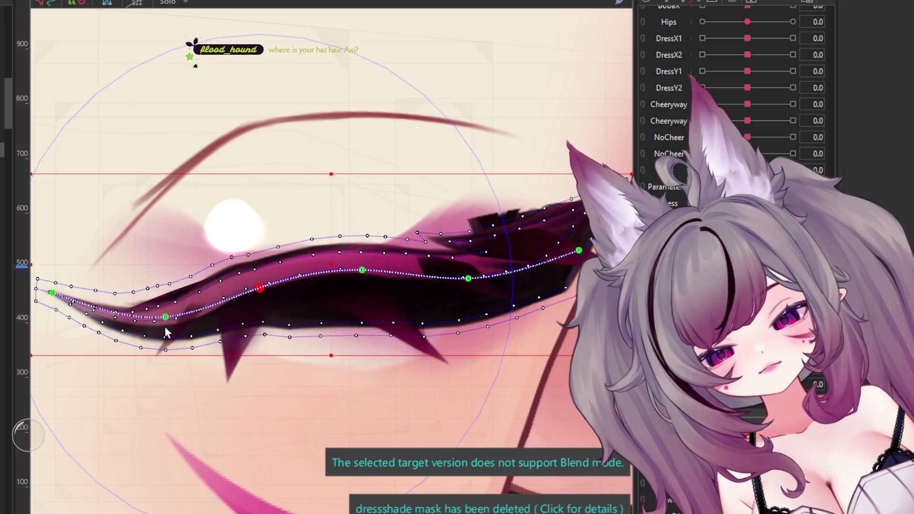
left_click_drag(165, 326, 166, 316)
left_click_drag(53, 296, 52, 341)
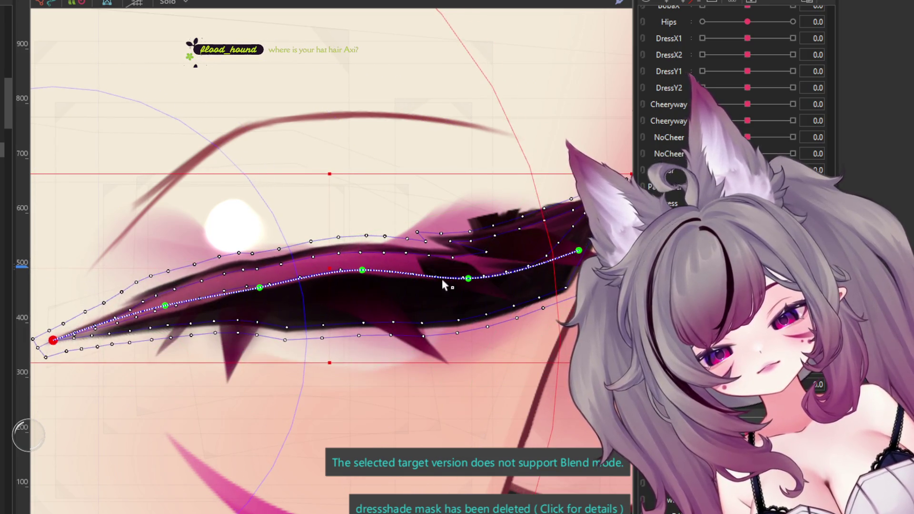
left_click_drag(469, 278, 464, 261)
left_click_drag(579, 250, 578, 249)
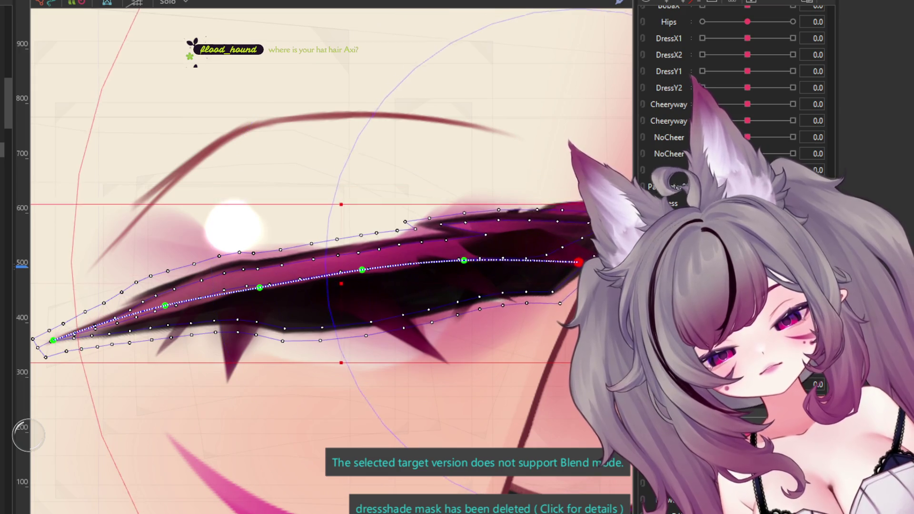
left_click_drag(362, 273, 362, 270)
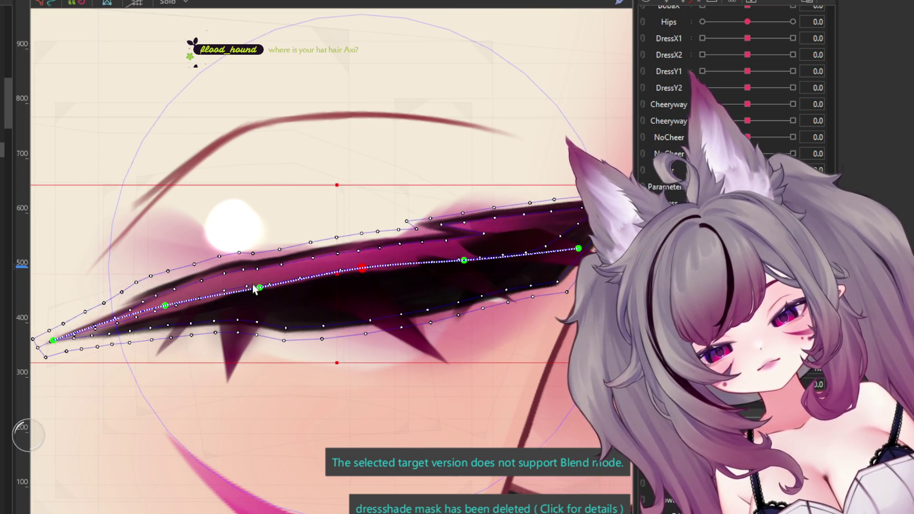
left_click_drag(165, 306, 165, 312)
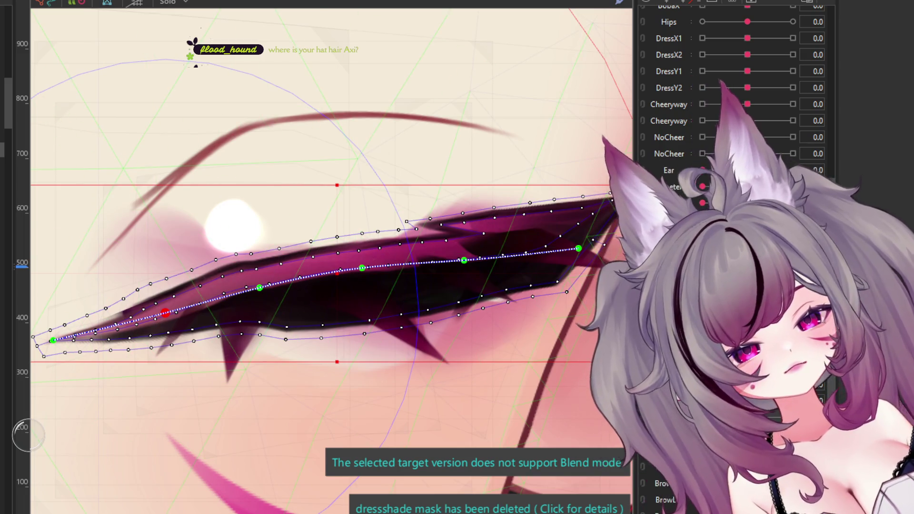
Step: Lower the upper mesh vertices down onto the lash edge
scroll(281, 257, "up", 3)
scroll(281, 257, "up", 2)
left_click_drag(285, 253, 284, 258)
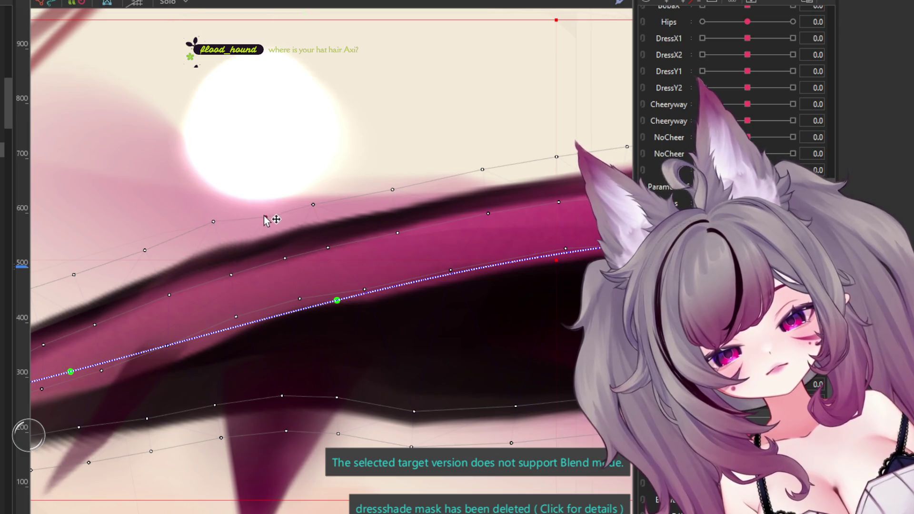
left_click_drag(207, 224, 207, 234)
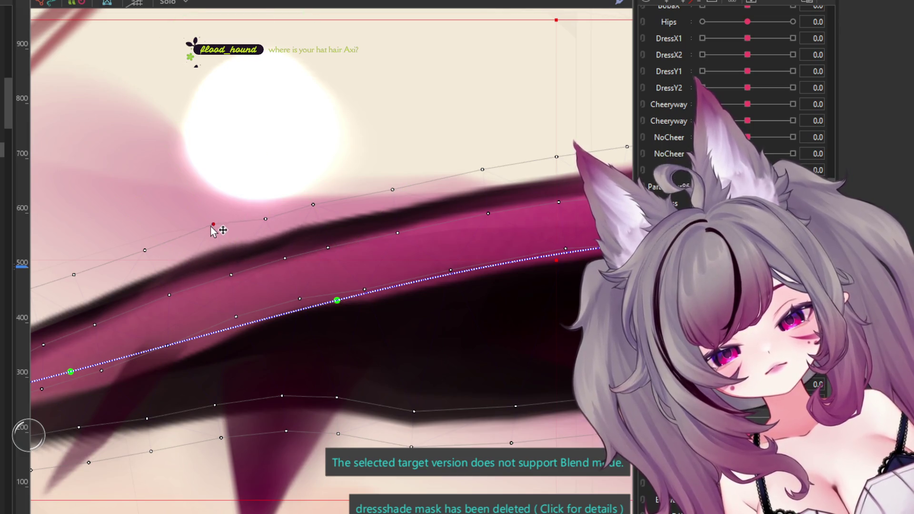
left_click(313, 207)
scroll(258, 339, "down", 3)
scroll(328, 366, "up", 3)
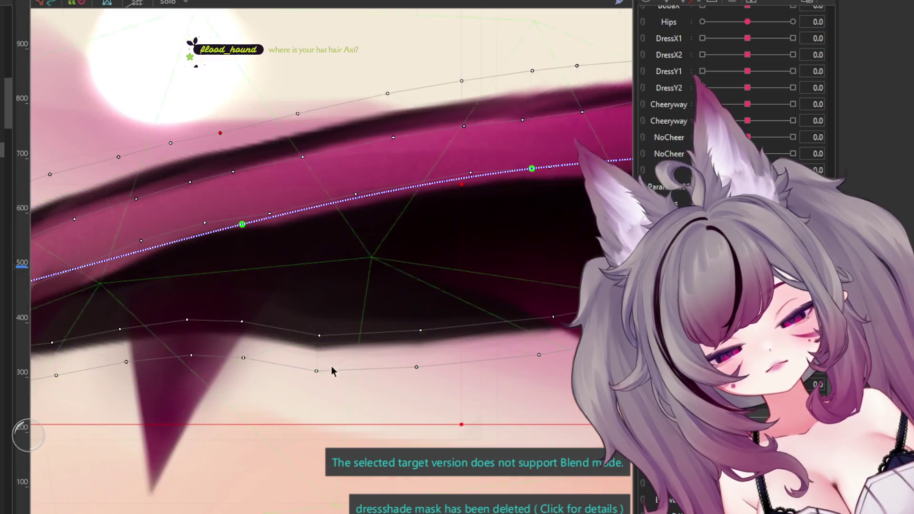
Step: Raise the lower-edge mesh vertices so they hug the lash's underside
left_click_drag(319, 330, 319, 321)
left_click_drag(317, 371, 319, 350)
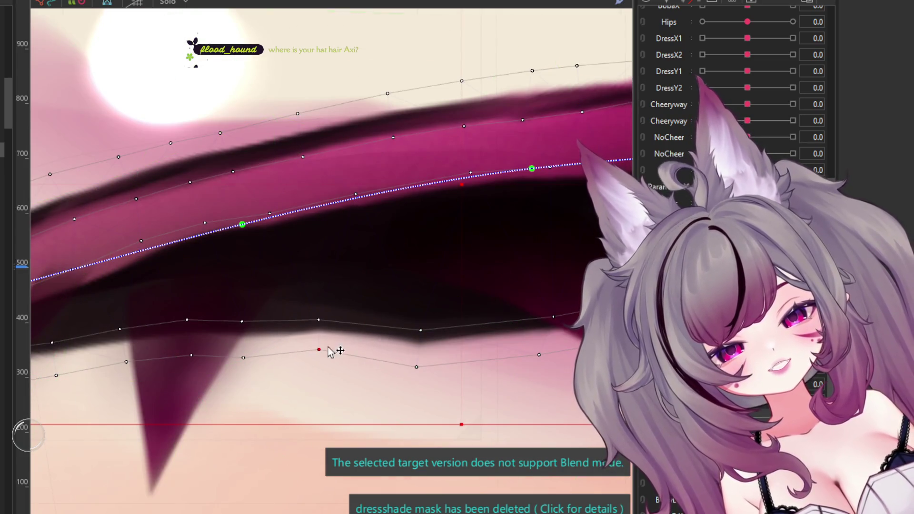
left_click_drag(420, 329, 419, 310)
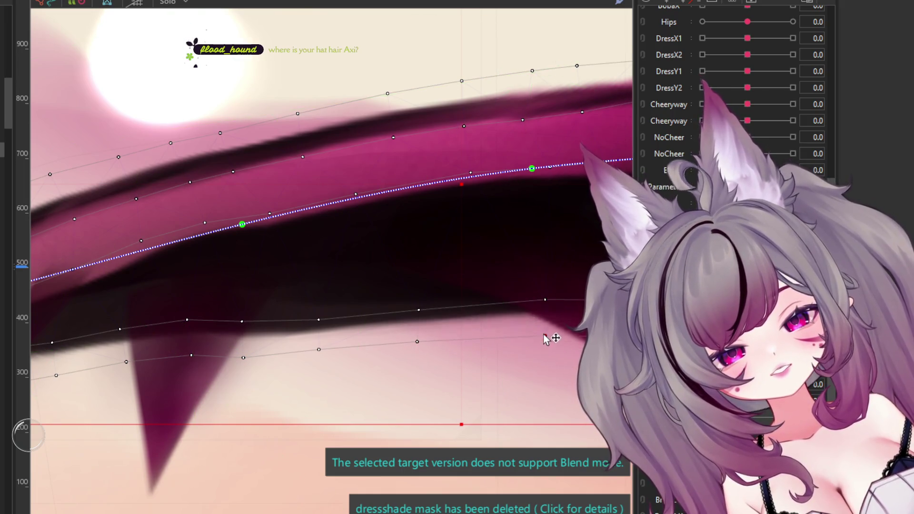
left_click_drag(418, 316, 418, 310)
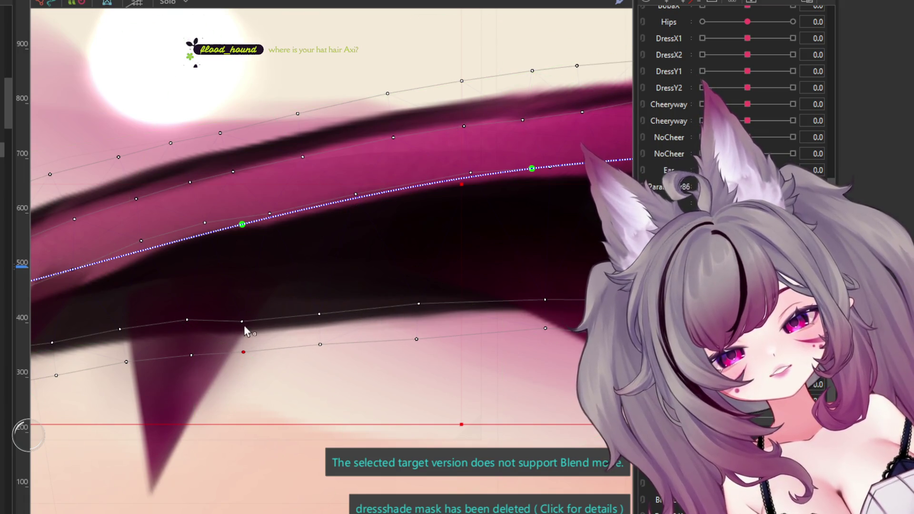
scroll(261, 214, "down", 5)
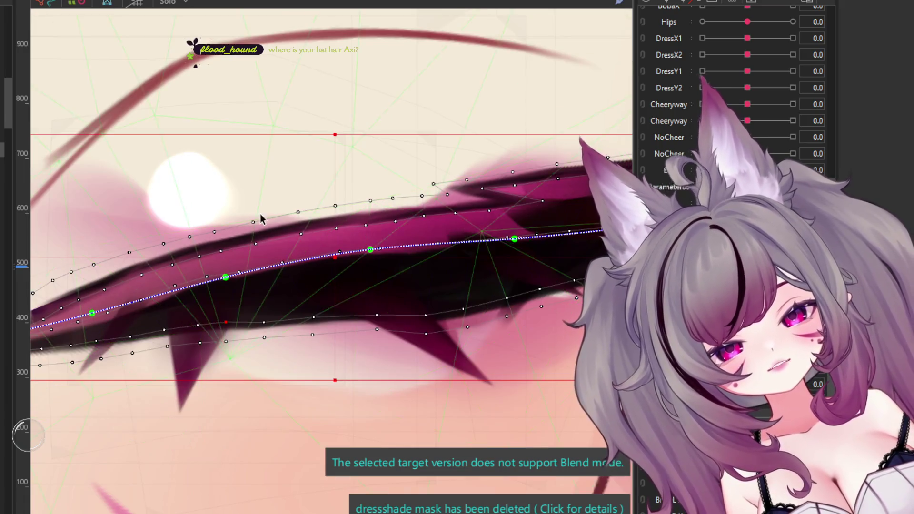
scroll(356, 223, "up", 5)
left_click_drag(255, 305, 253, 295)
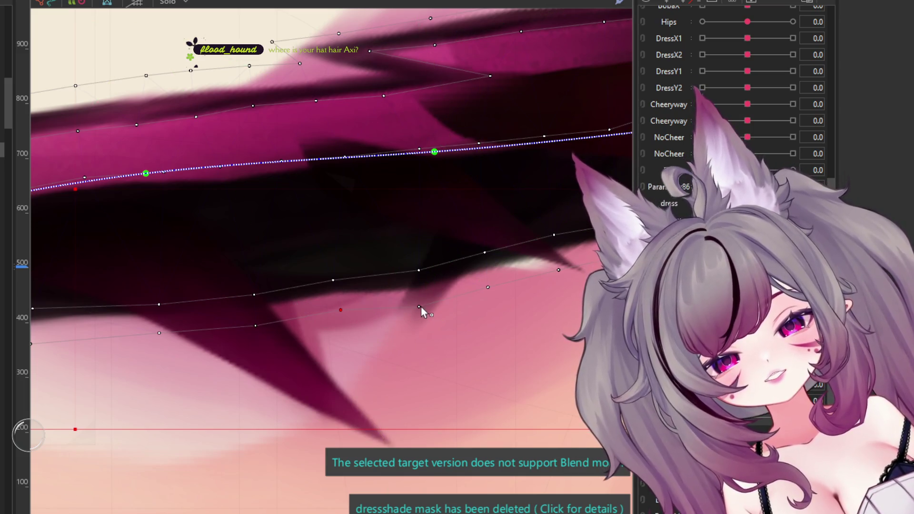
left_click_drag(421, 307, 420, 298)
left_click(419, 270)
scroll(470, 319, "down", 3)
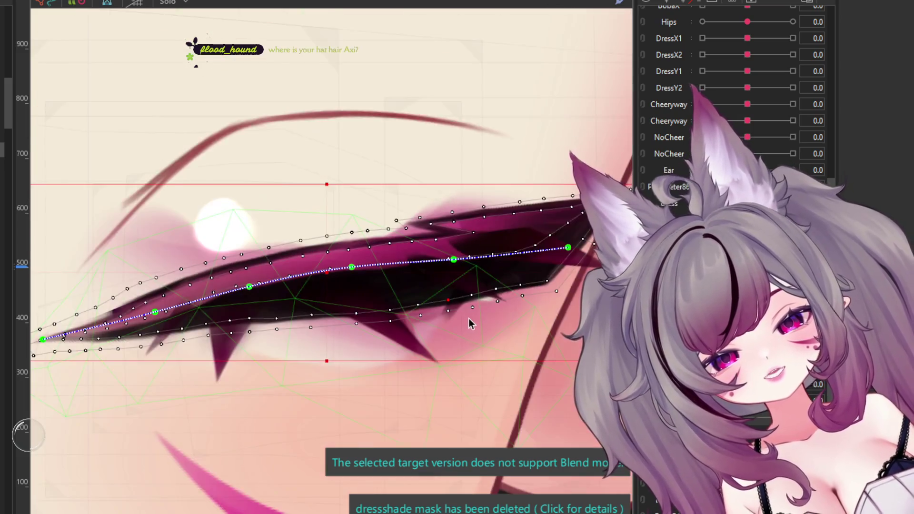
Step: Move the lash curve's right endpoint and middle point down
scroll(406, 295, "down", 2)
scroll(371, 290, "up", 2)
scroll(341, 287, "down", 2)
scroll(341, 287, "down", 2)
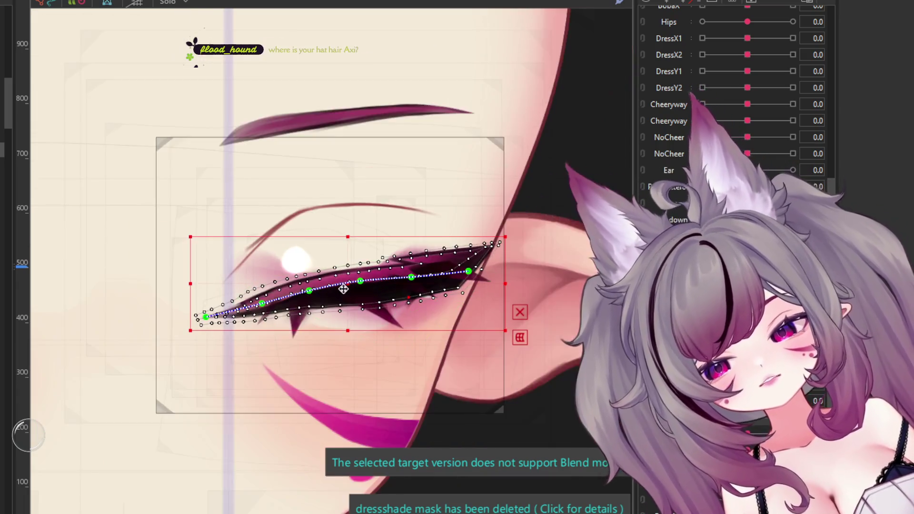
scroll(406, 269, "up", 2)
left_click_drag(498, 275, 493, 292)
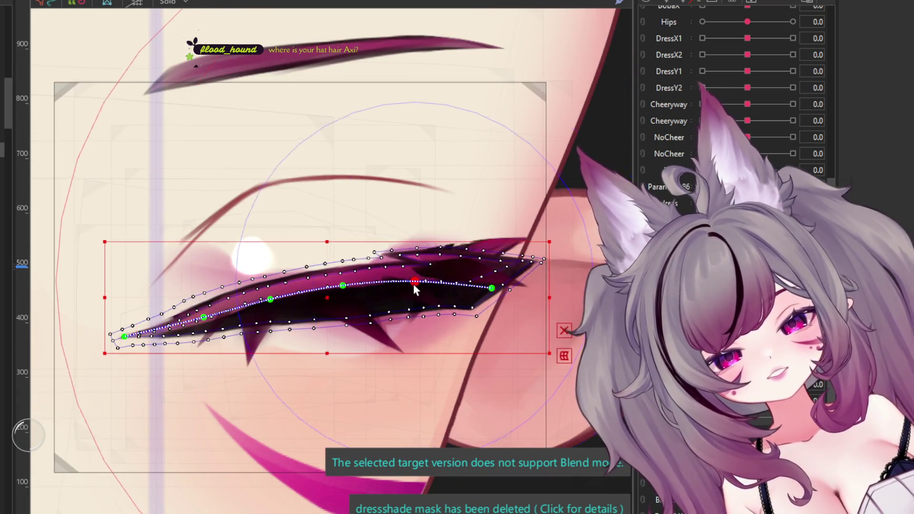
left_click_drag(414, 284, 414, 291)
left_click(491, 289)
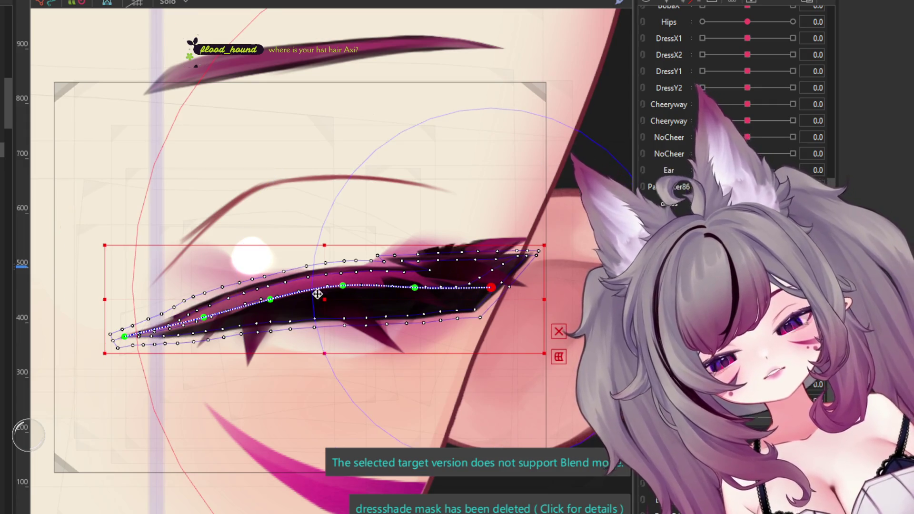
Step: Raise the left-middle, central and right curve points to arch the lash, then fine-tune them
scroll(133, 333, "up", 3)
left_click(110, 344)
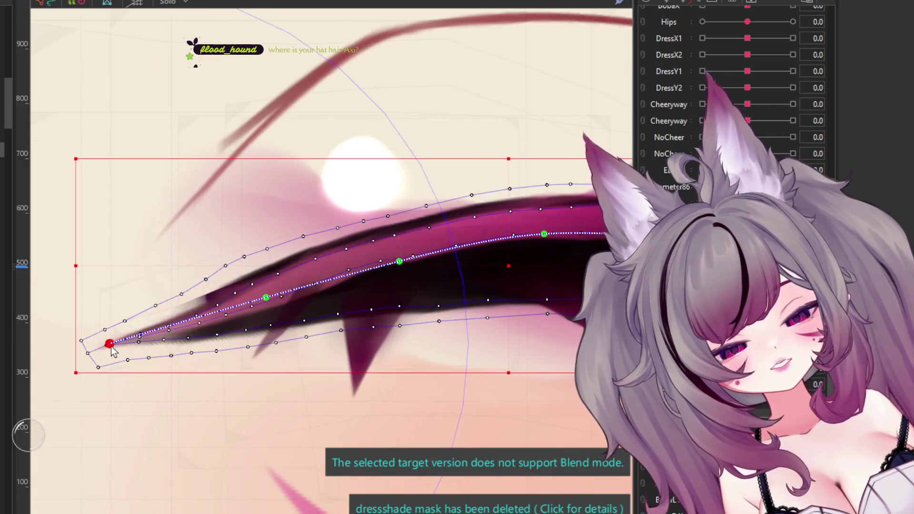
left_click_drag(266, 297, 264, 288)
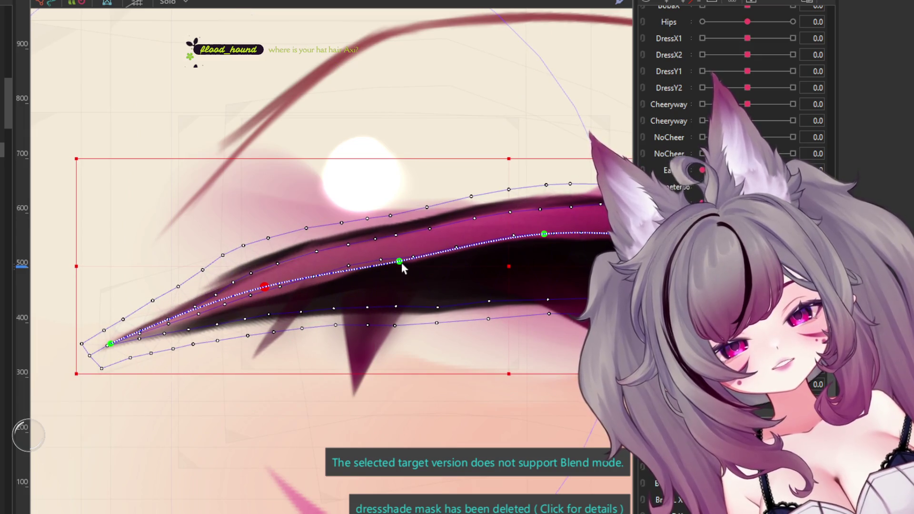
left_click_drag(402, 262, 397, 254)
left_click_drag(544, 234, 544, 225)
left_click_drag(399, 255, 399, 251)
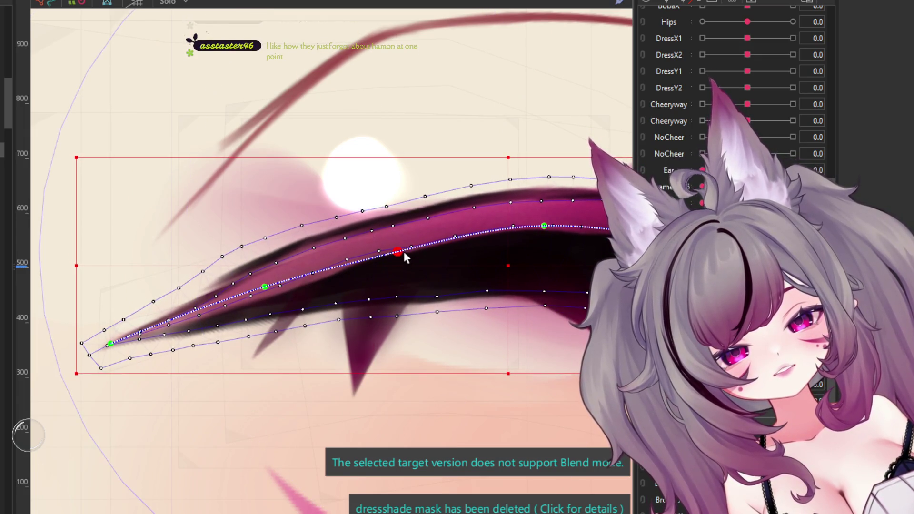
left_click_drag(277, 284, 272, 291)
scroll(264, 304, "down", 3)
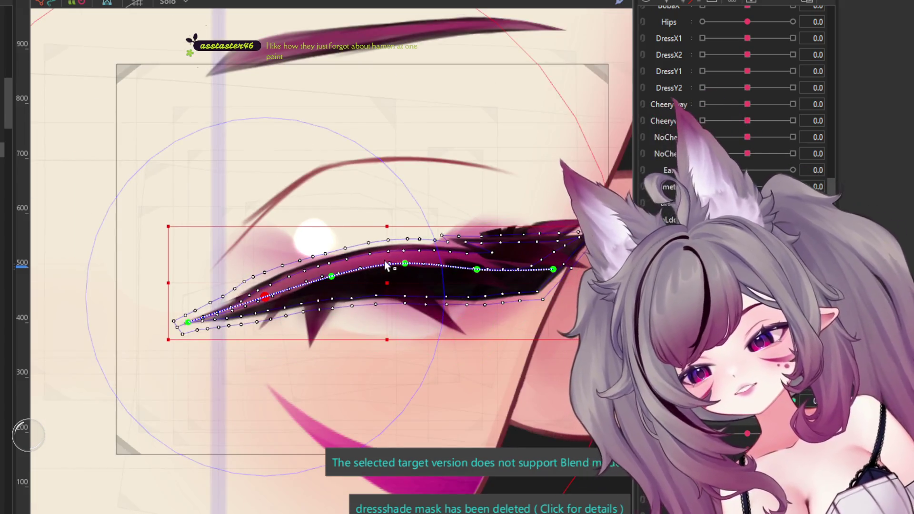
scroll(468, 232, "up", 2)
left_click_drag(480, 280, 479, 274)
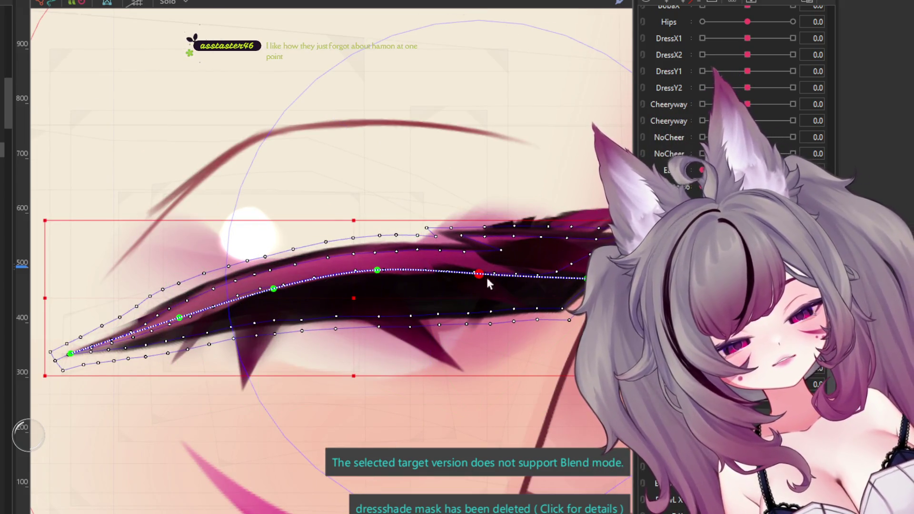
key("ctrl+z")
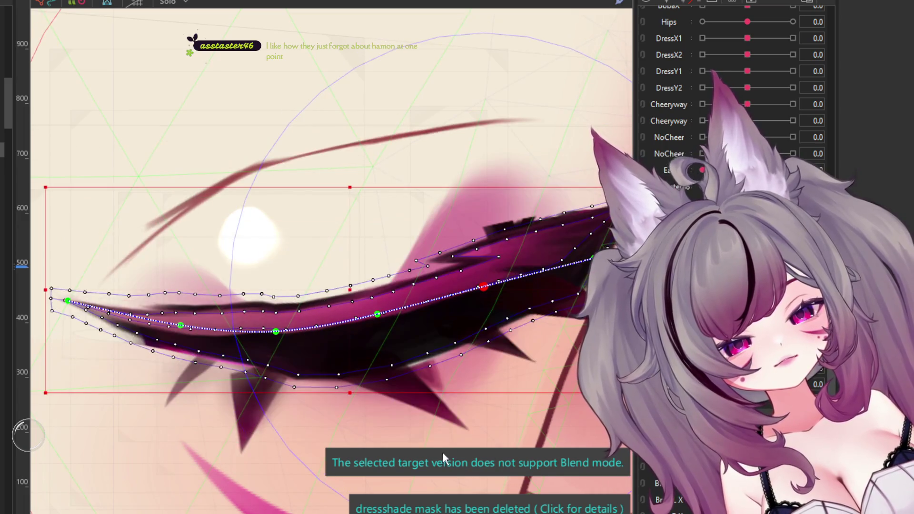
Step: In the closed-eye keyform, pull an upper-edge lash mesh vertex down onto the curved lash
scroll(265, 305, "up", 2)
key("ctrl+z")
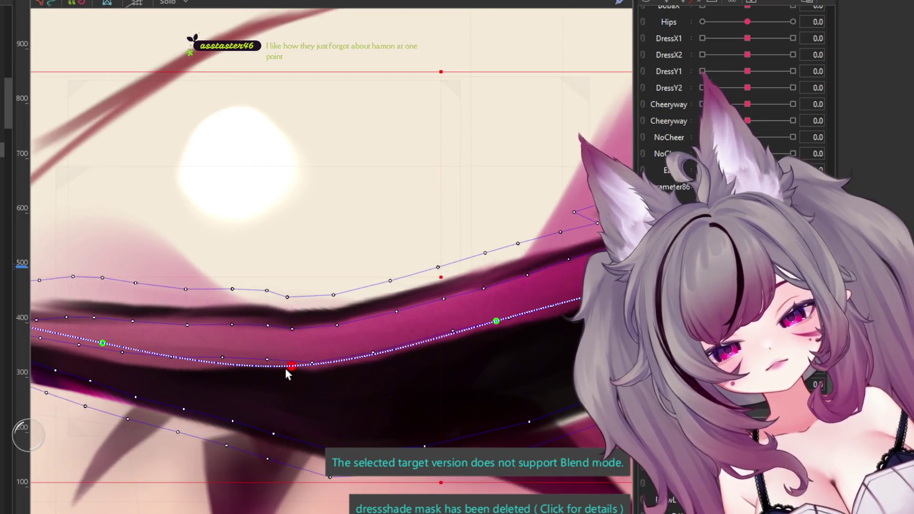
left_click(266, 298)
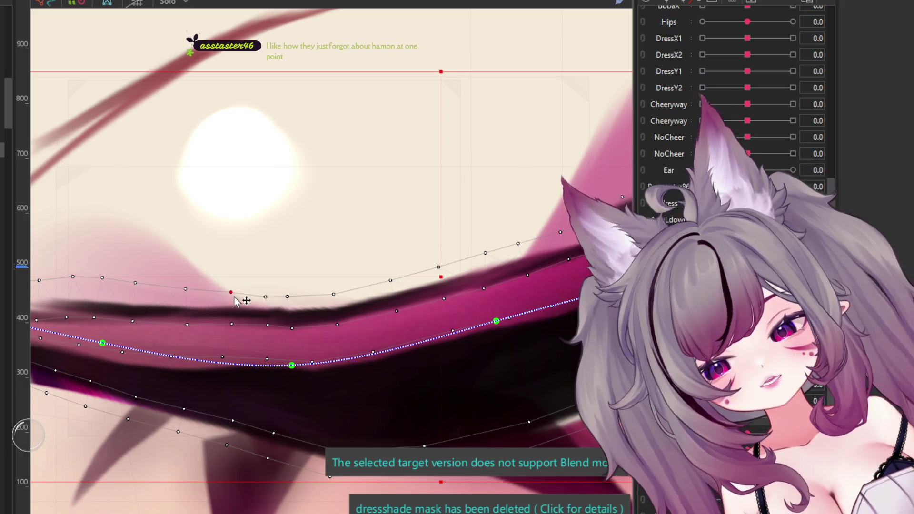
key("ctrl+z")
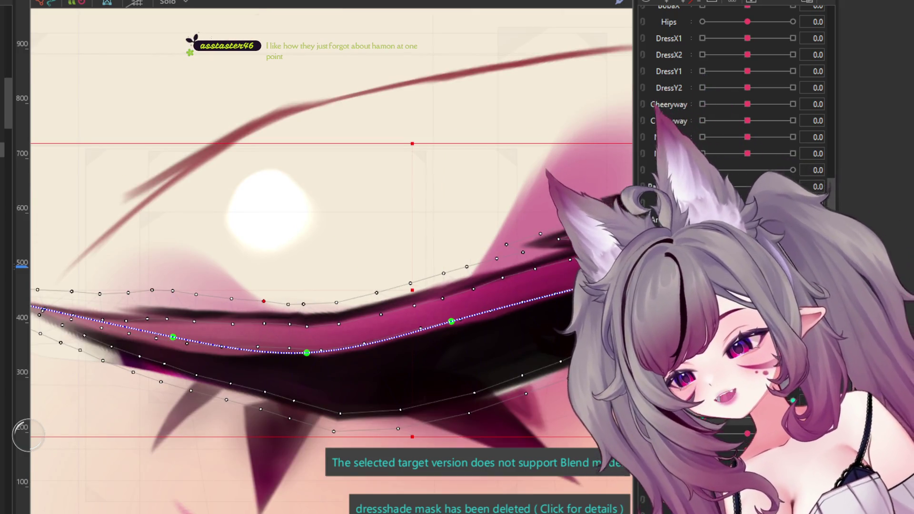
scroll(196, 244, "up", 1)
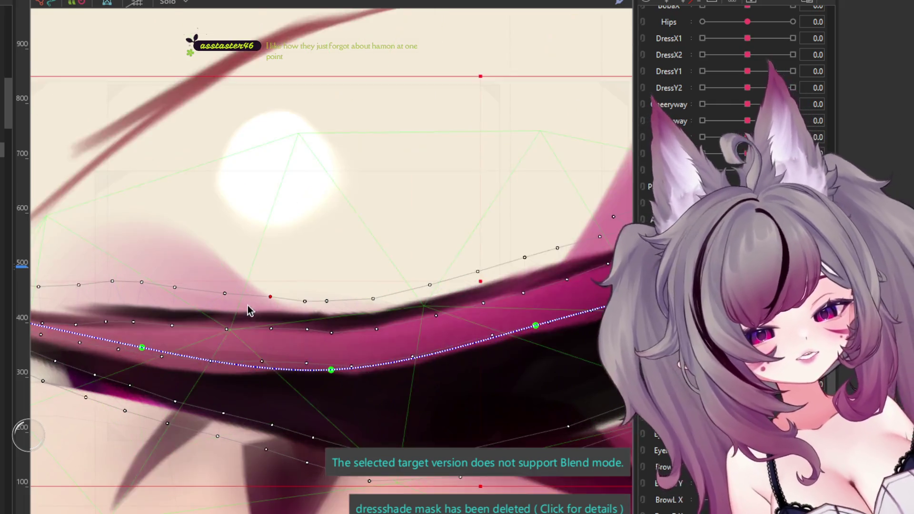
scroll(238, 262, "down", 3)
scroll(304, 282, "up", 5)
left_click_drag(305, 275, 301, 286)
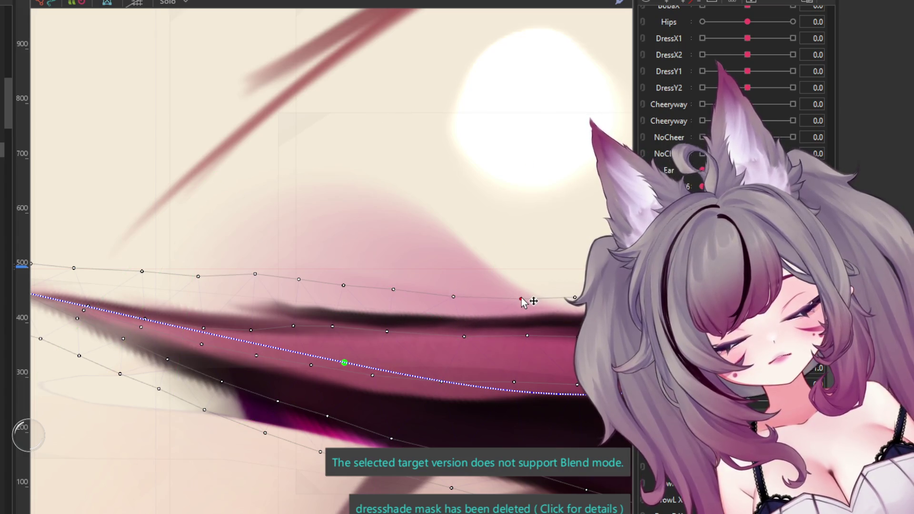
scroll(262, 285, "down", 3)
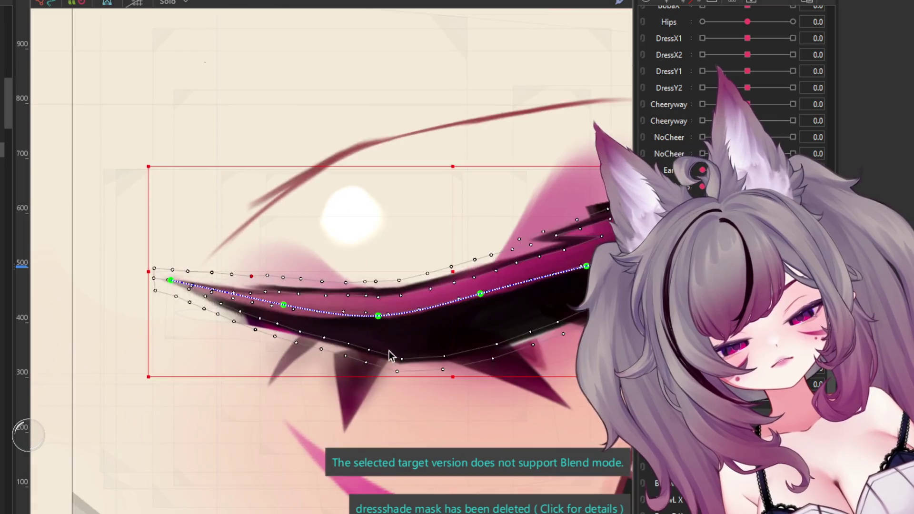